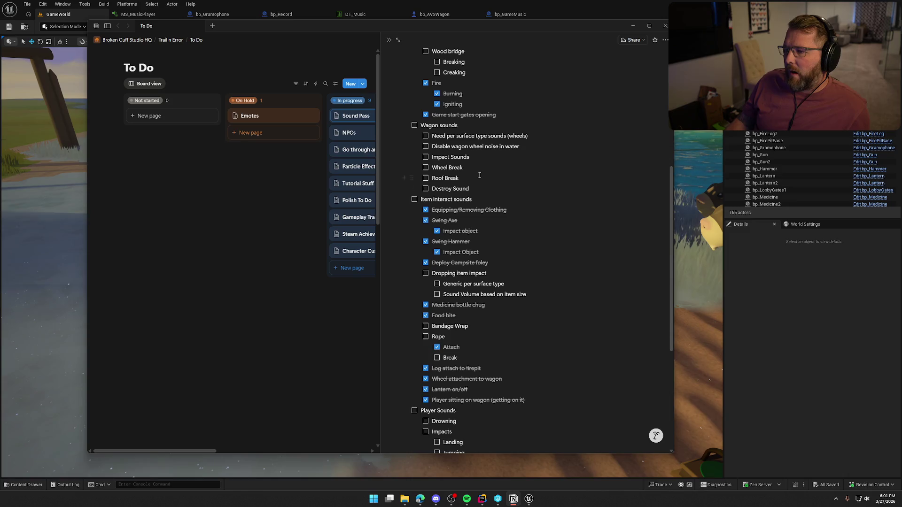
# - Scroll through the Sound Pass task, then close it to show the To Do board
pyautogui.scroll(-3, 541, 177)
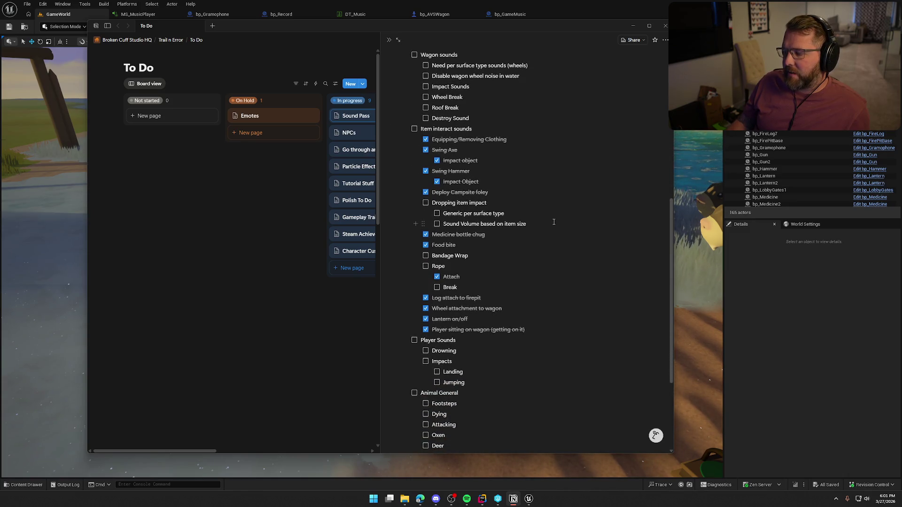
pyautogui.scroll(4, 440, 177)
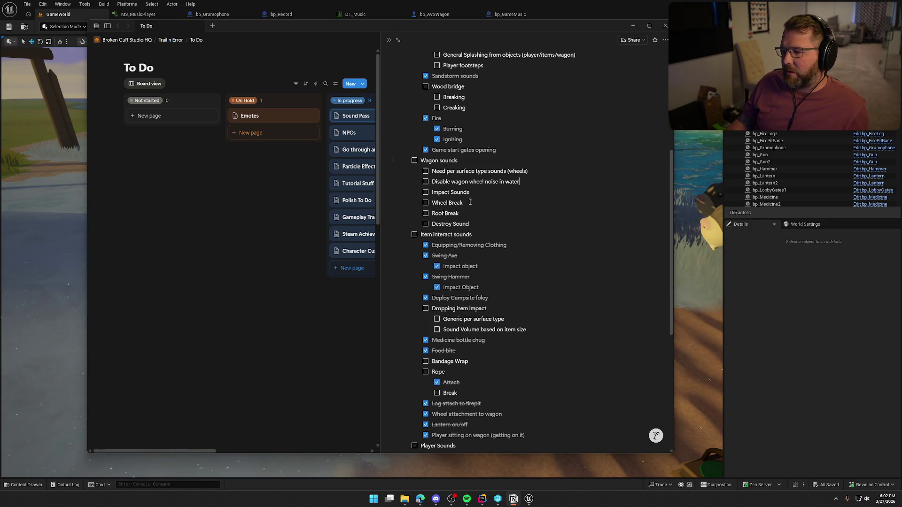
pyautogui.scroll(-6, 492, 231)
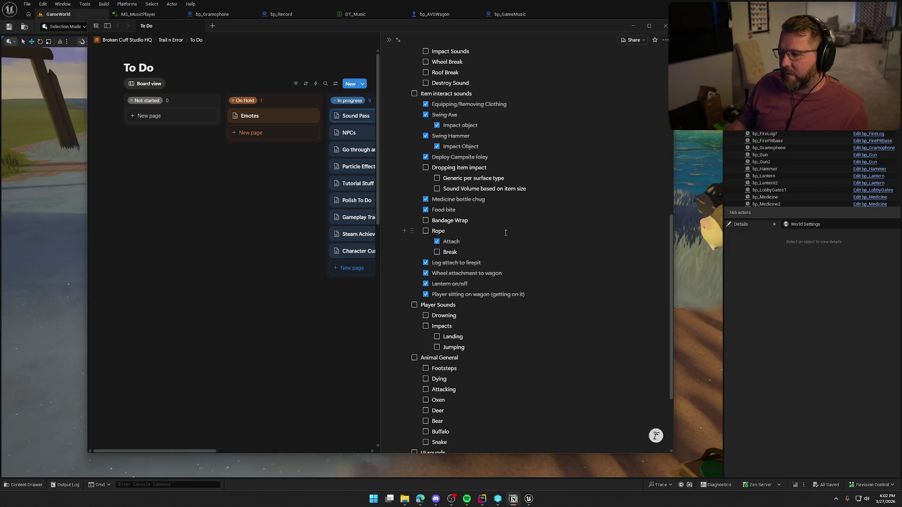
pyautogui.scroll(-3, 513, 241)
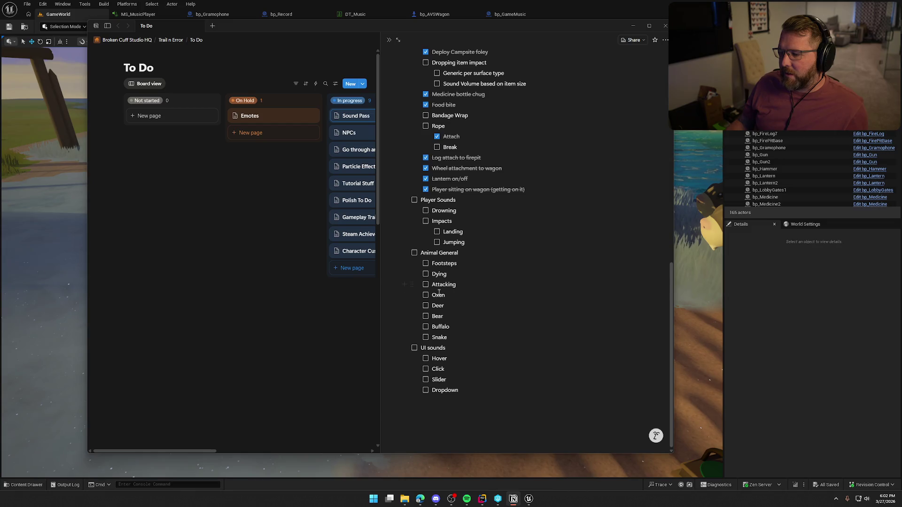
pyautogui.scroll(15, 432, 343)
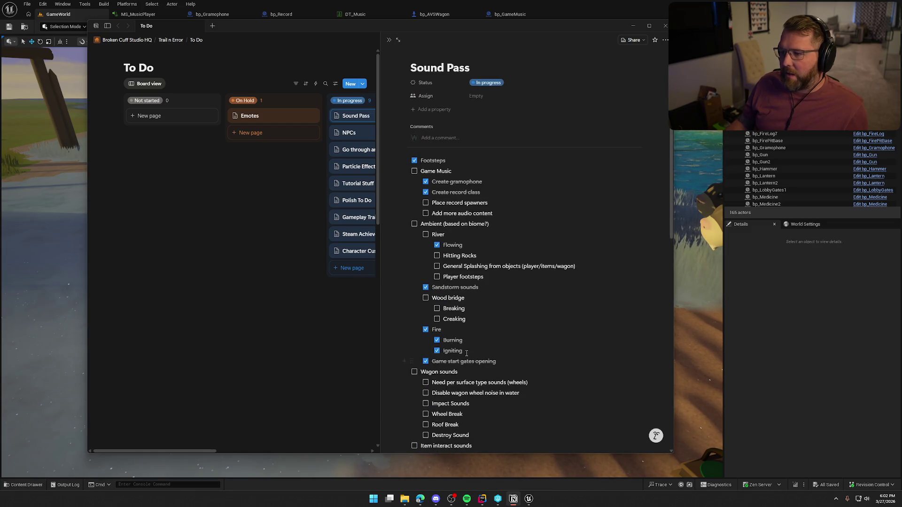
pyautogui.scroll(-10, 465, 228)
pyautogui.scroll(10, 447, 326)
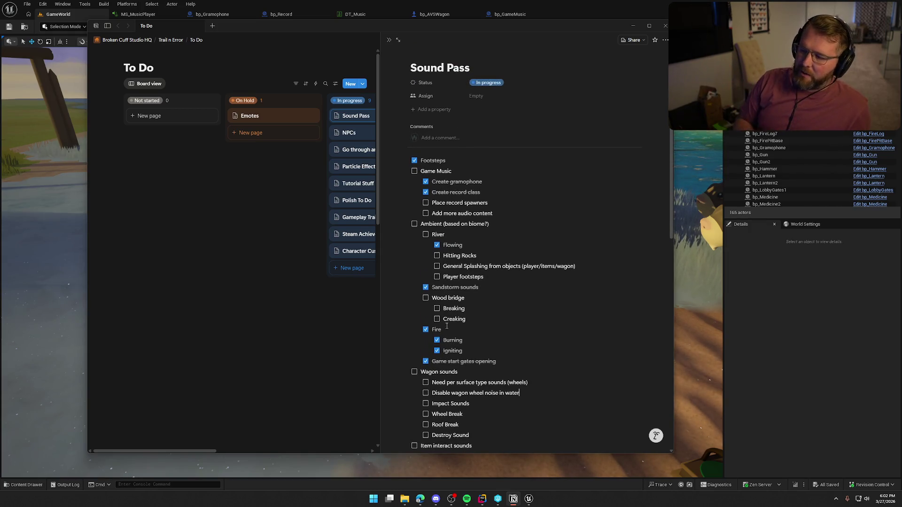
pyautogui.scroll(-9, 447, 227)
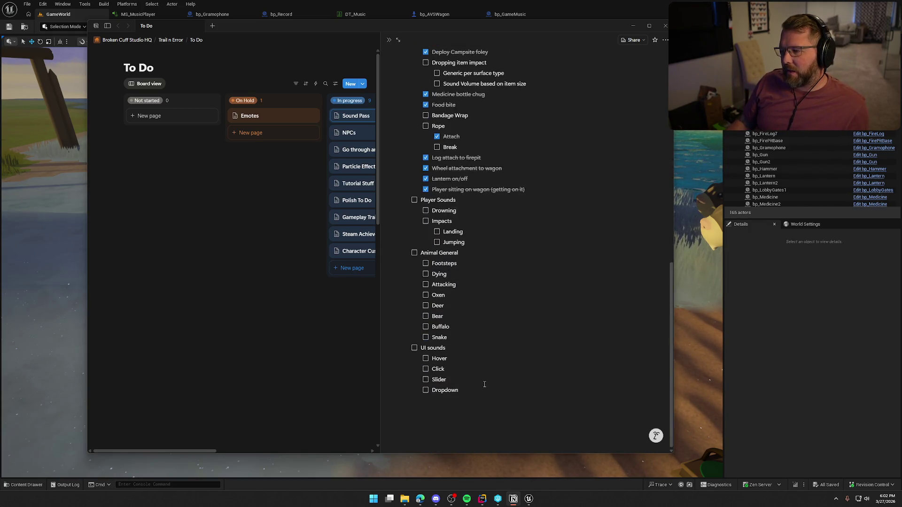
pyautogui.scroll(8, 485, 384)
pyautogui.scroll(1, 484, 384)
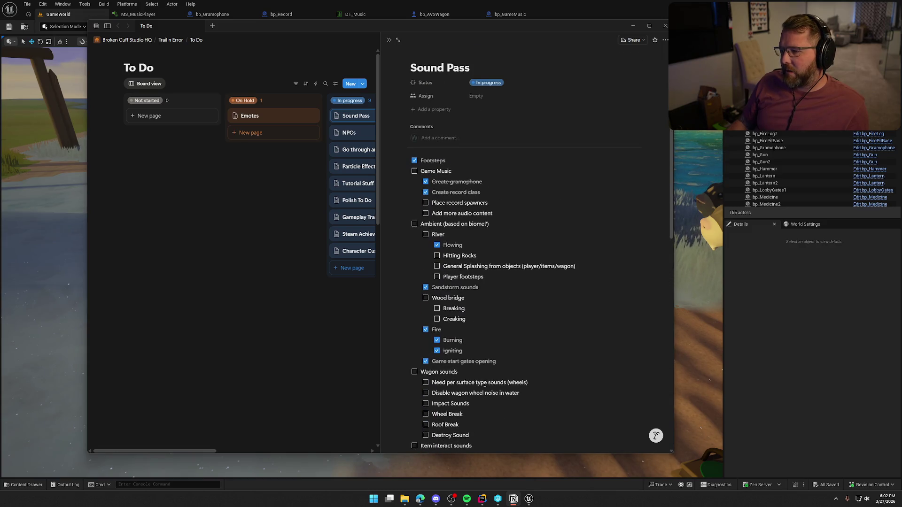
pyautogui.click(277, 190)
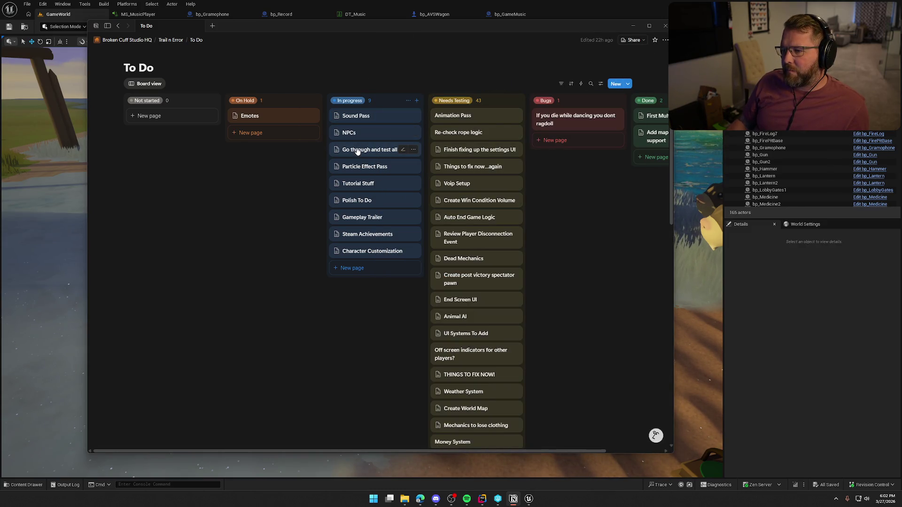
# - Preview the Particle Effect Pass and Polish To Do cards, then return to the Unreal editor
pyautogui.click(358, 168)
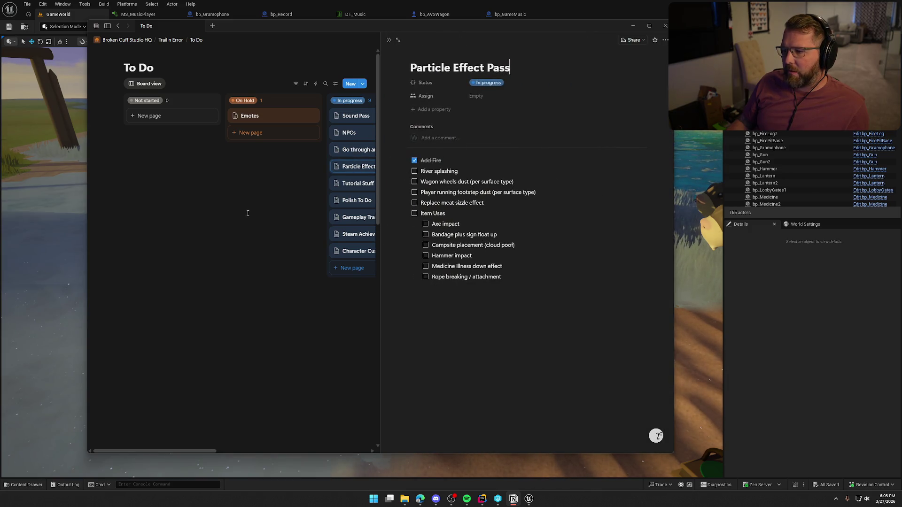
pyautogui.click(293, 234)
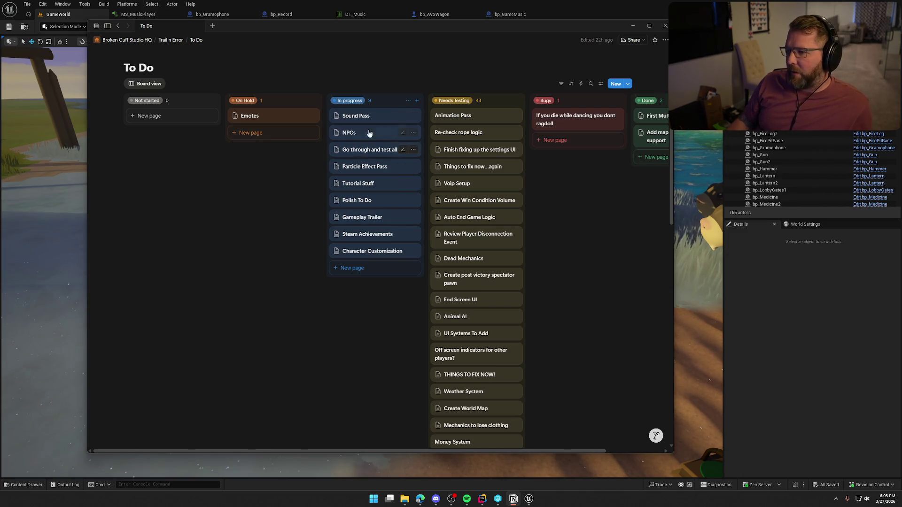
pyautogui.click(365, 203)
pyautogui.click(264, 245)
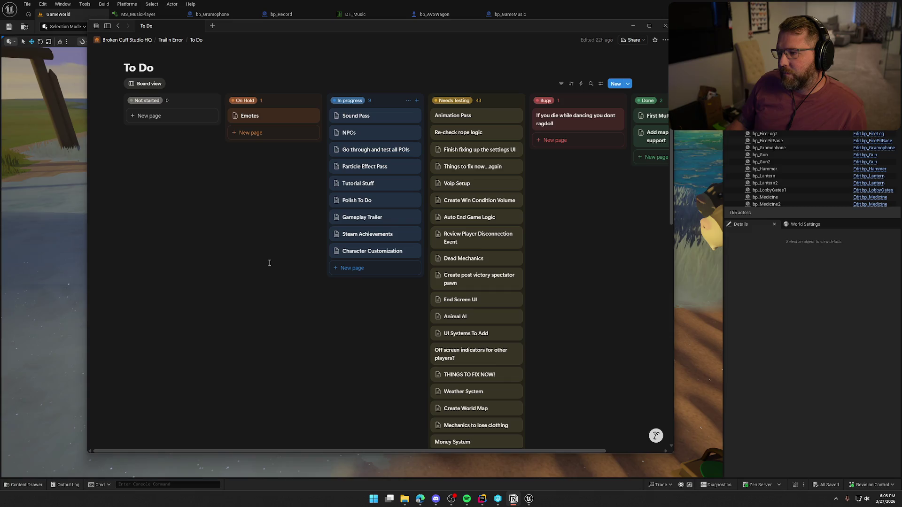
pyautogui.click(774, 280)
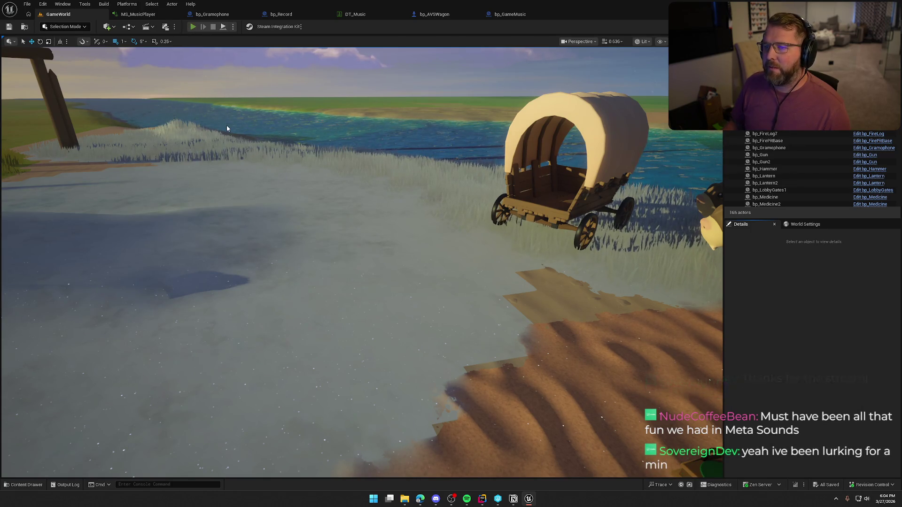
# - Start a play session, walk to the gramophone, then pick up and drop the record
pyautogui.hotkey('alt', 'p')
pyautogui.press('w')
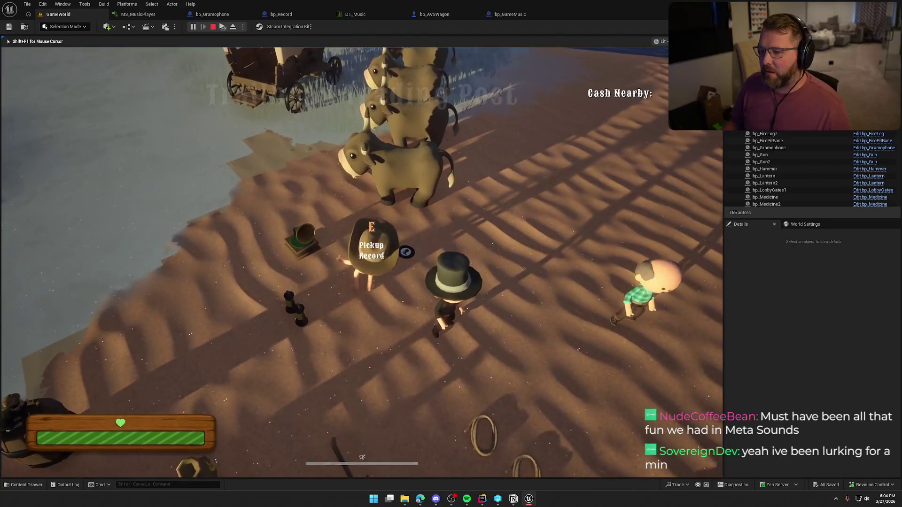
pyautogui.press('a')
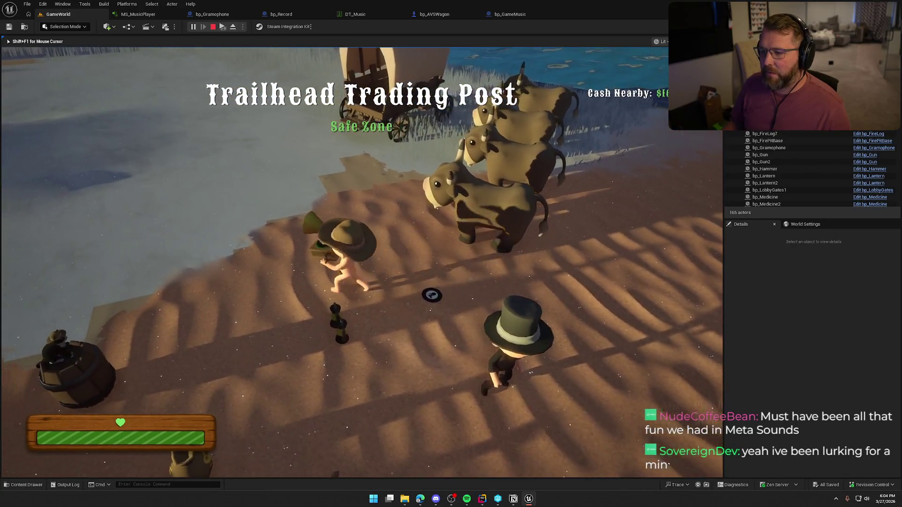
pyautogui.press('s')
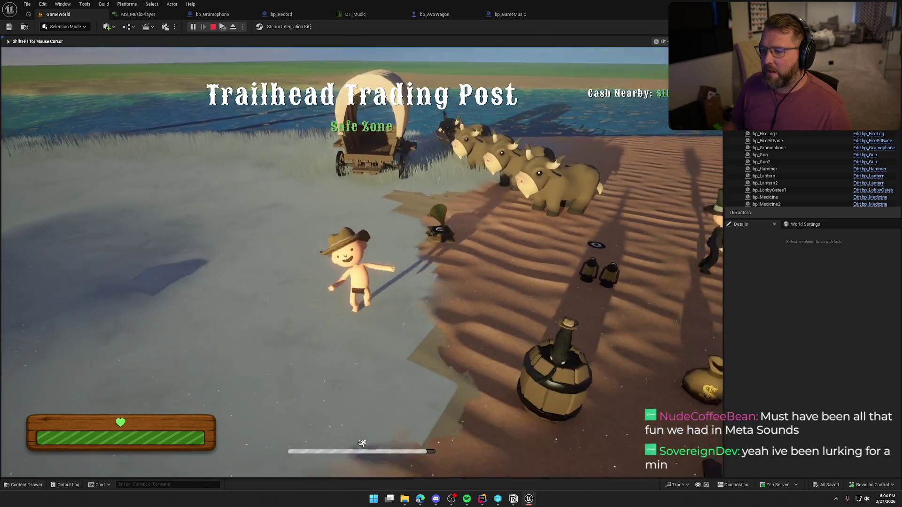
pyautogui.press('w')
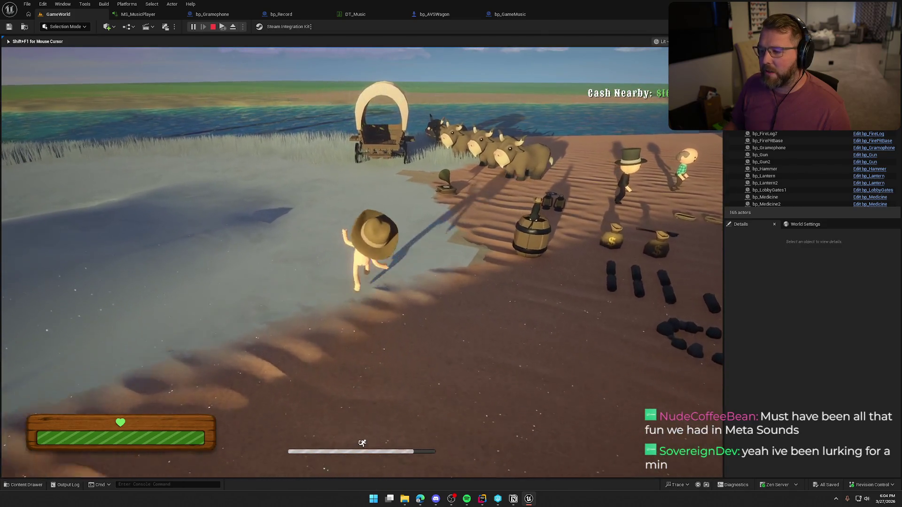
pyautogui.press('w')
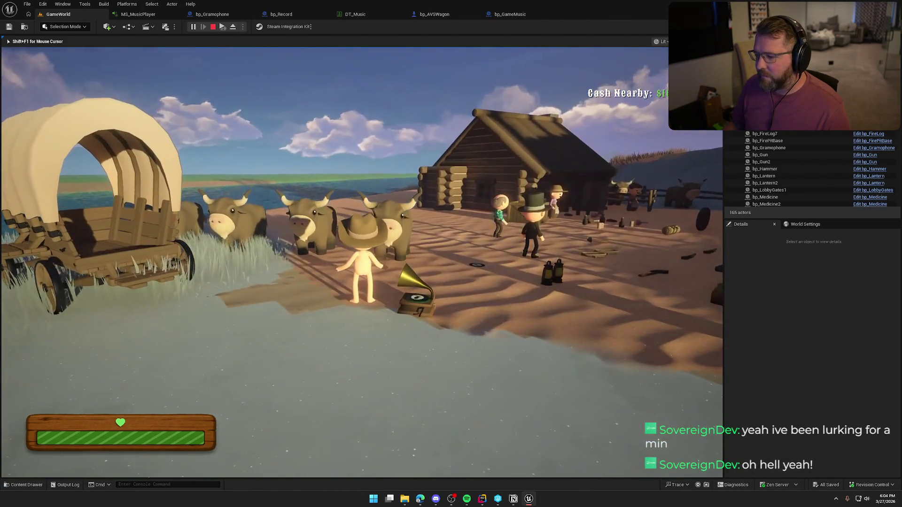
pyautogui.press('e')
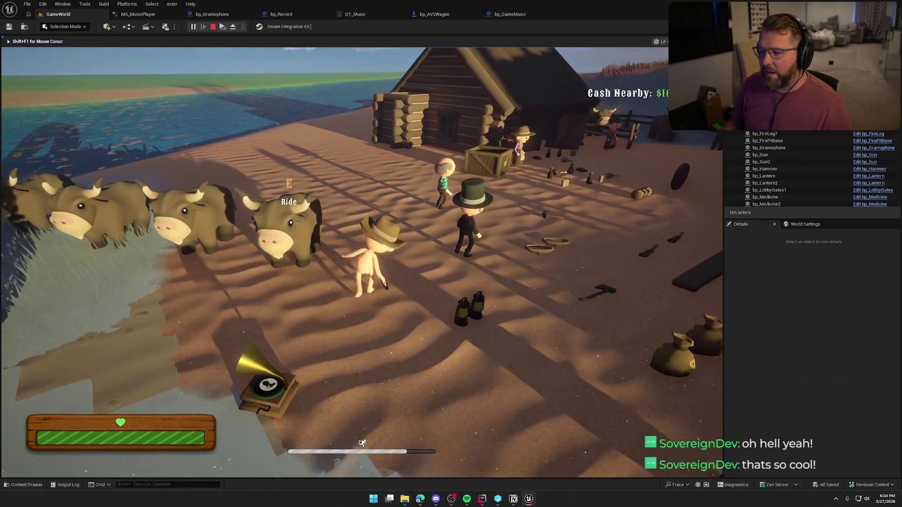
pyautogui.press('e')
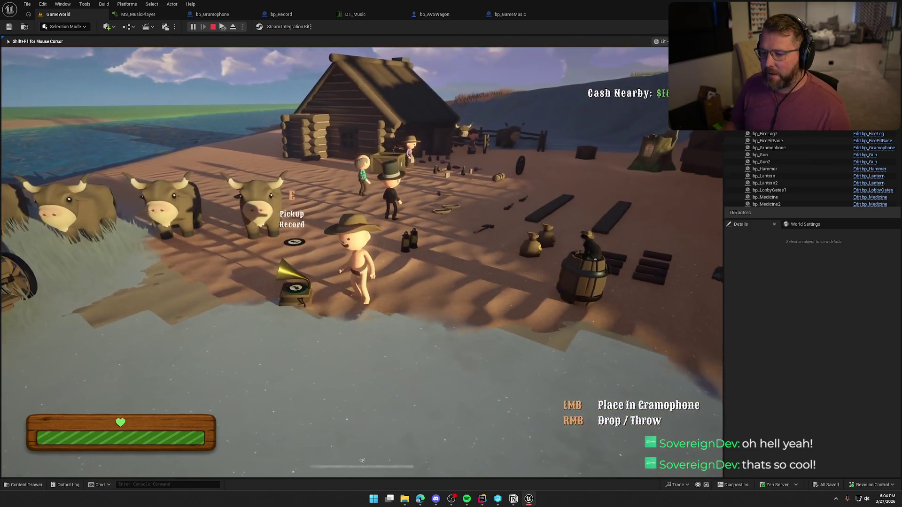
pyautogui.rightClick(361, 262)
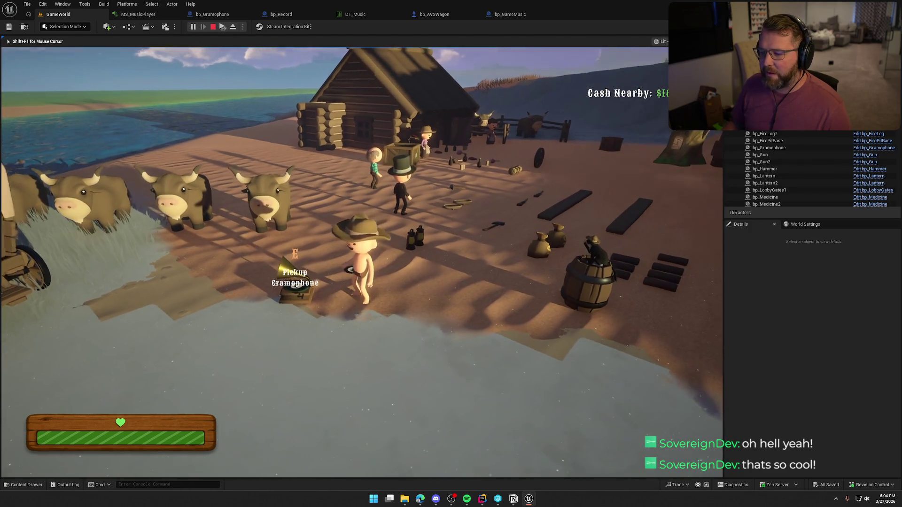
# - Carry the gramophone into the wagon, then run around to the wagon's back
pyautogui.hotkey('shift', 'w')
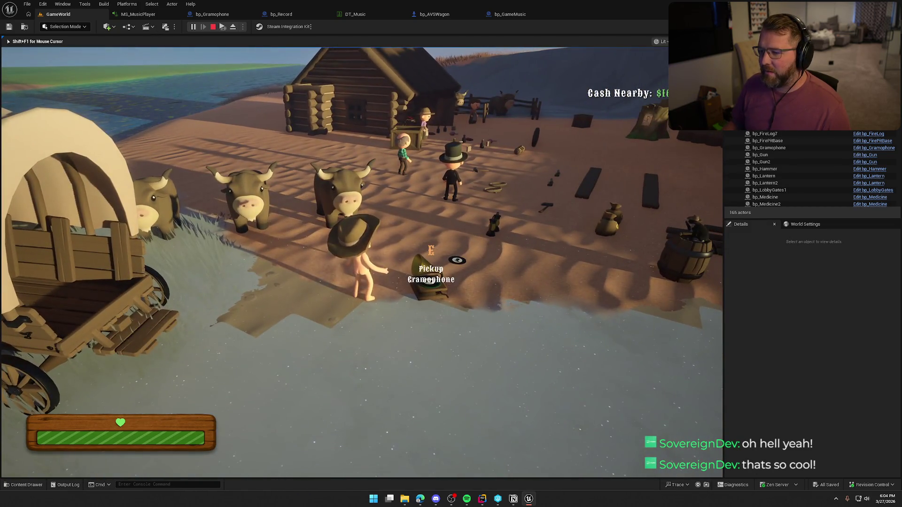
pyautogui.press('e')
pyautogui.press('w')
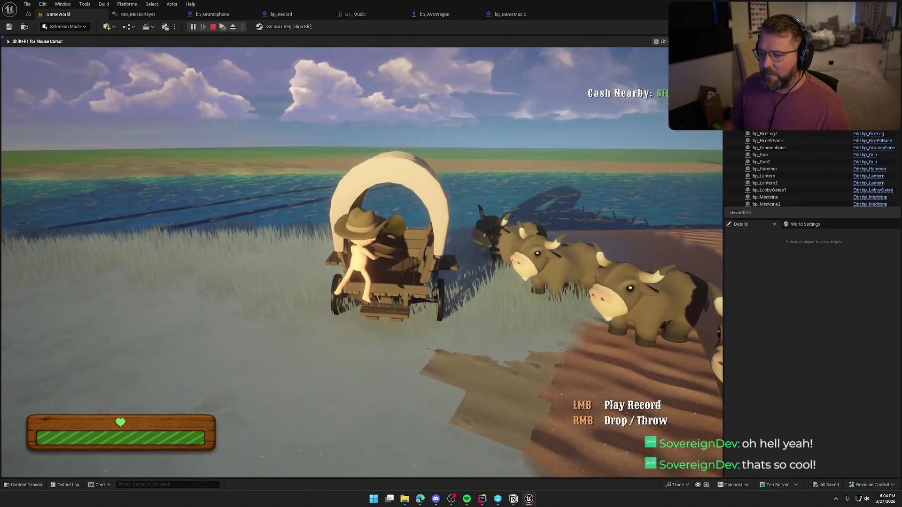
pyautogui.press('e')
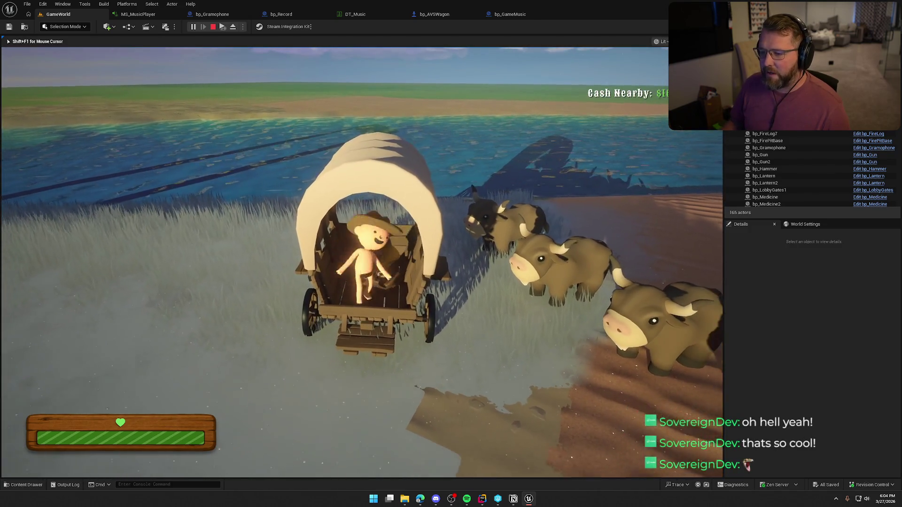
pyautogui.hotkey('shift', 'w')
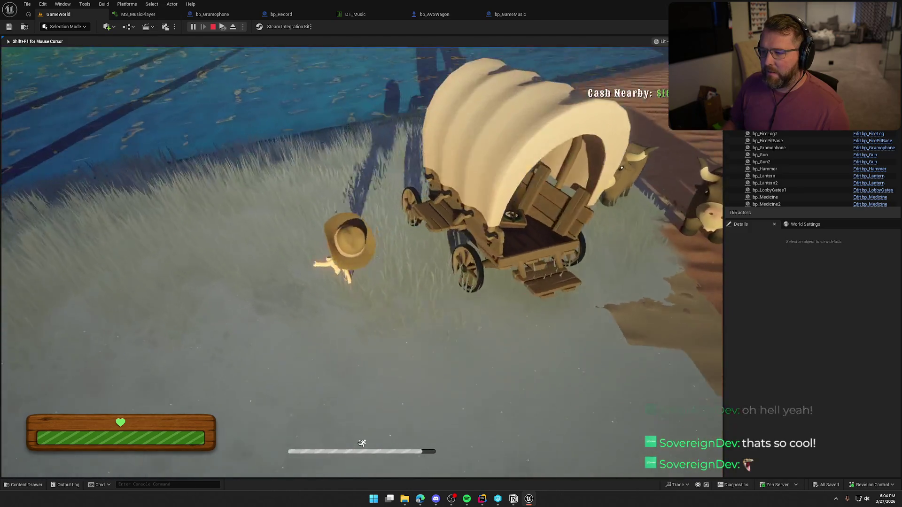
pyautogui.press('w')
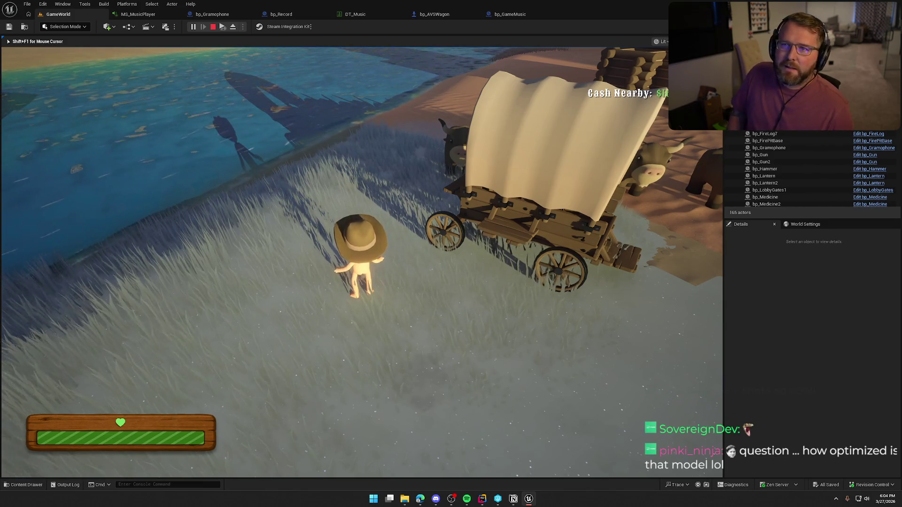
pyautogui.press('d')
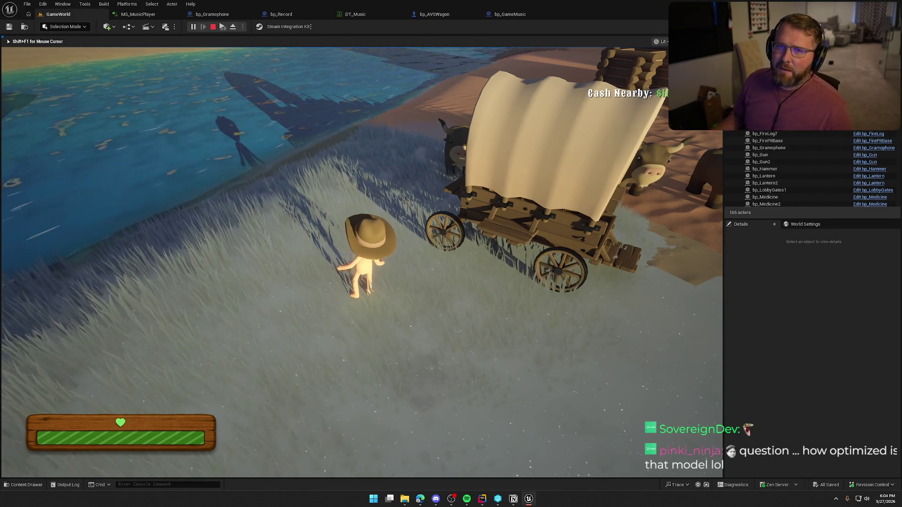
pyautogui.hotkey('shift', 'w')
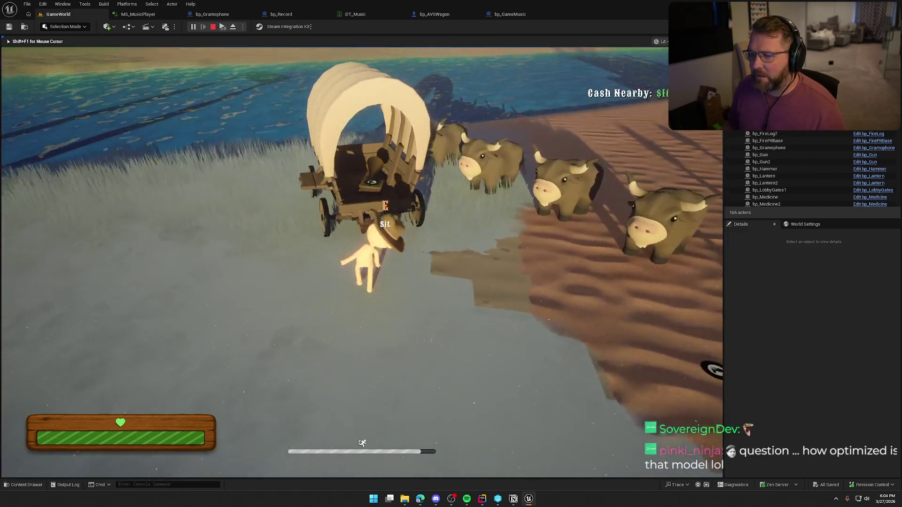
# - Pick up and drop the gramophone twice near the wagon
pyautogui.press('e')
pyautogui.press('s')
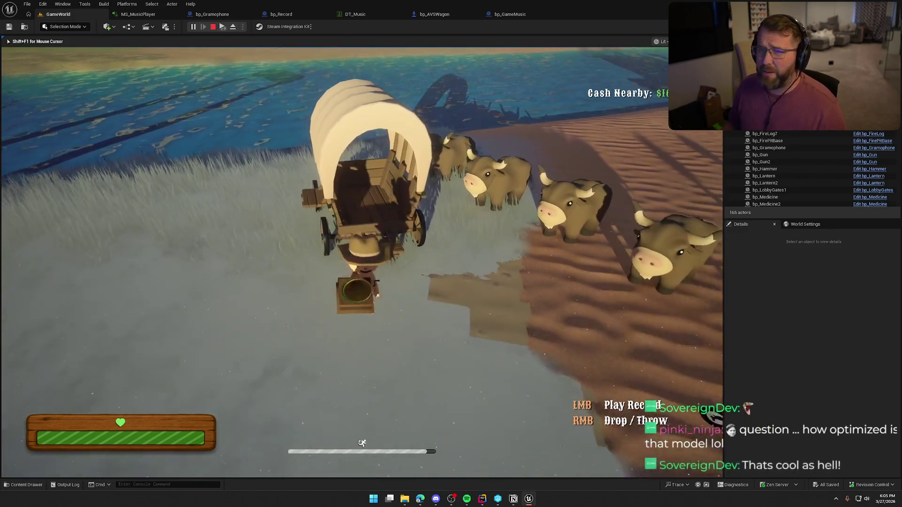
pyautogui.rightClick(362, 262)
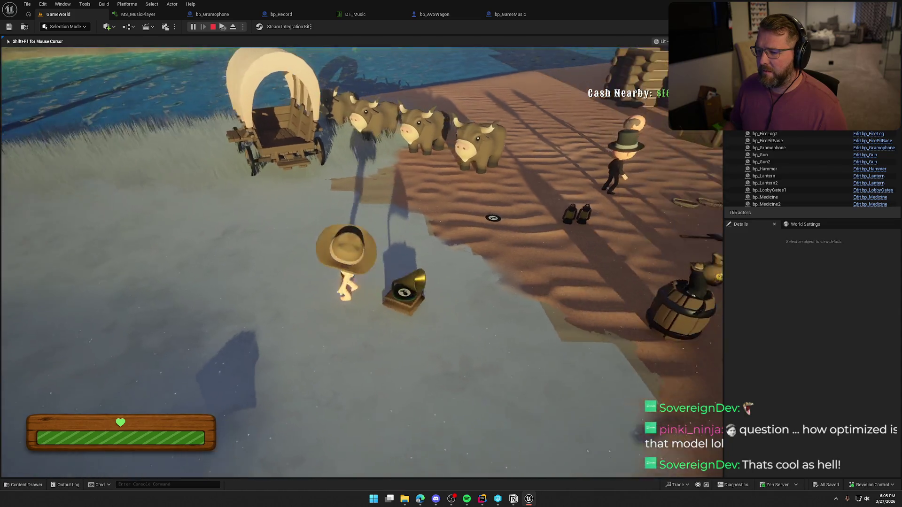
pyautogui.hotkey('shift', 's')
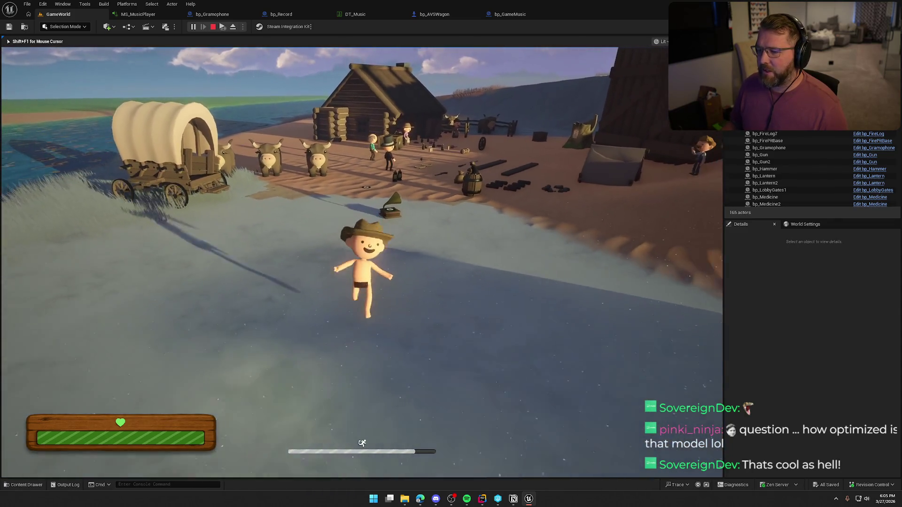
pyautogui.hotkey('shift', 's')
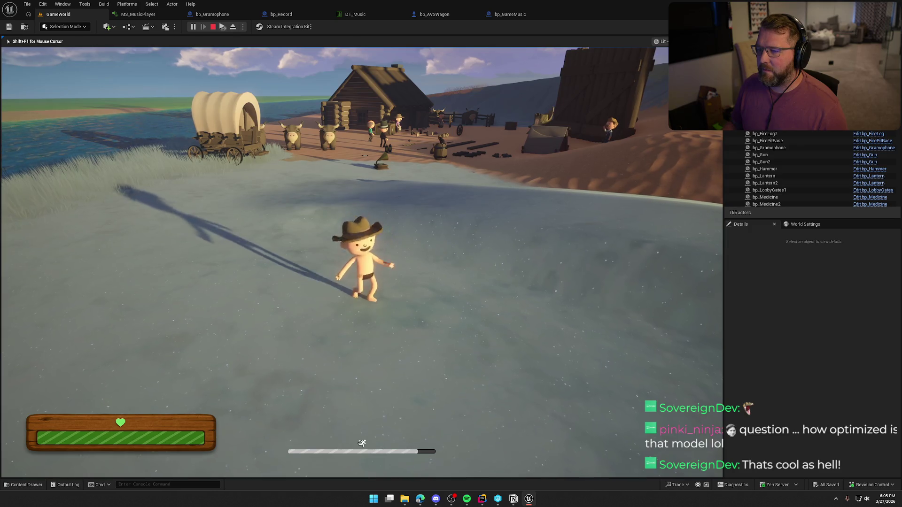
pyautogui.press('w')
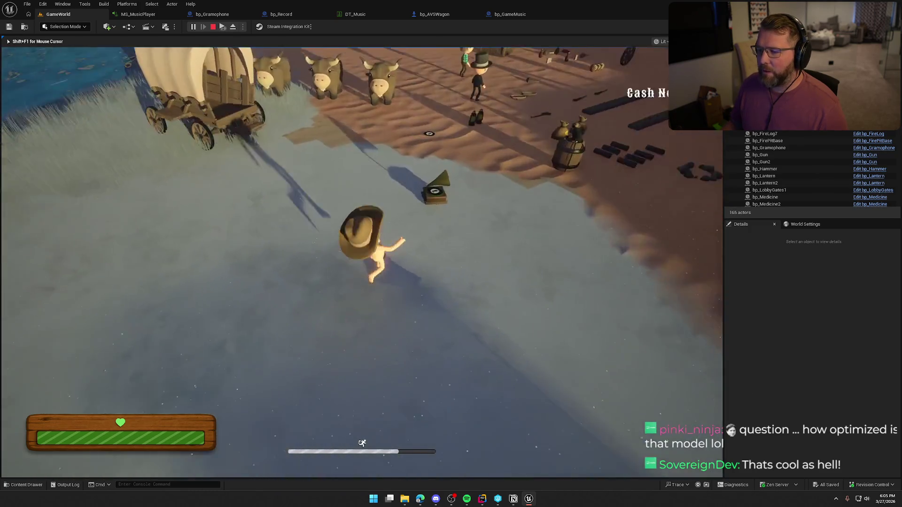
pyautogui.press('e')
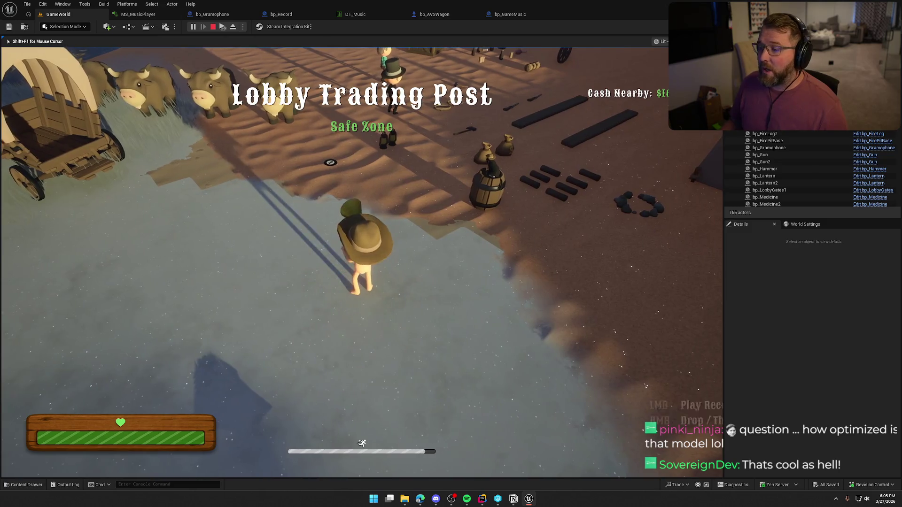
pyautogui.rightClick(361, 262)
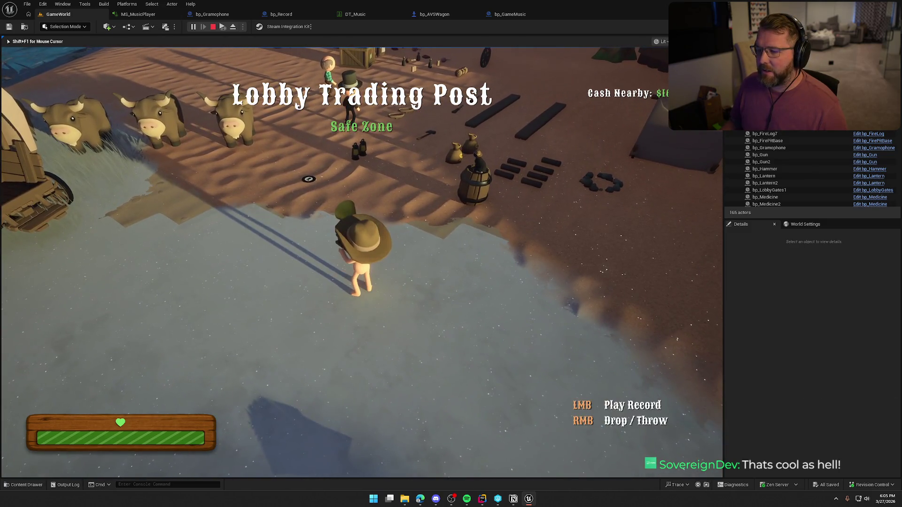
# - Sprint to the river, wade the shallows and run the bank, then end play with Escape
pyautogui.hotkey('shift', 'w')
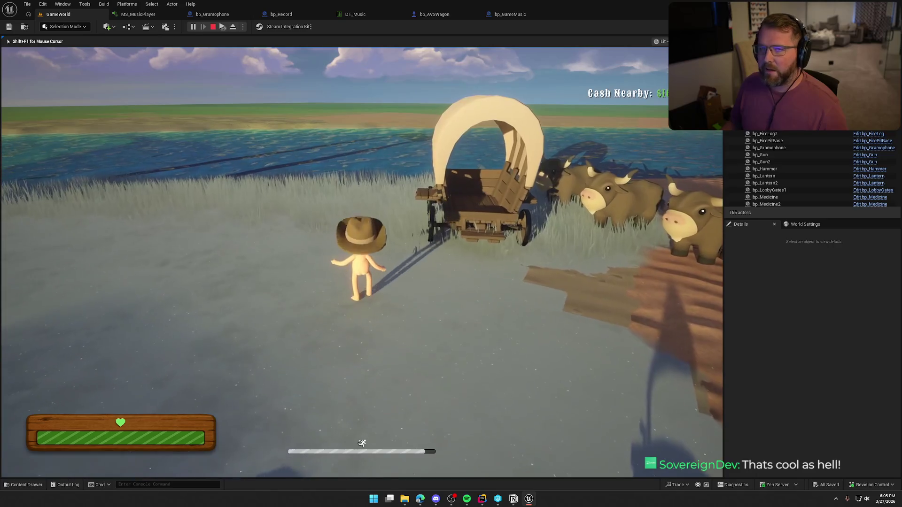
pyautogui.hotkey('shift', 'w')
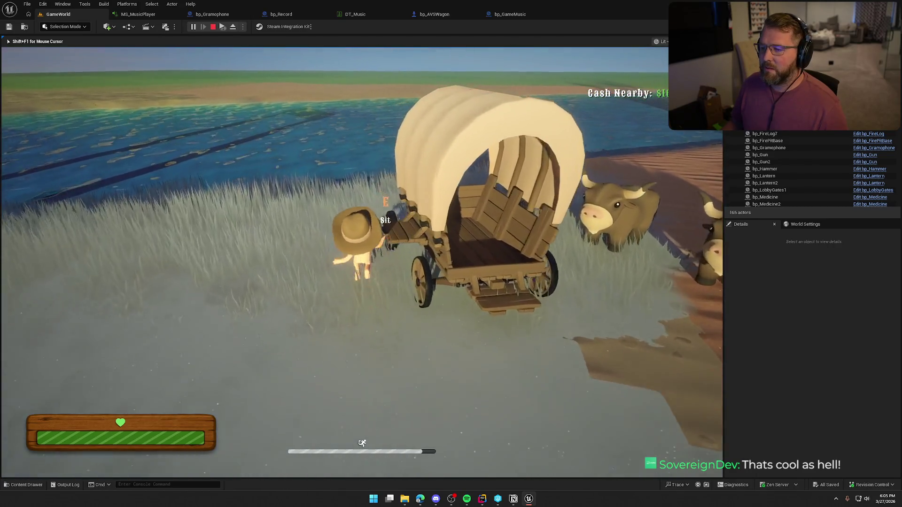
pyautogui.press('w')
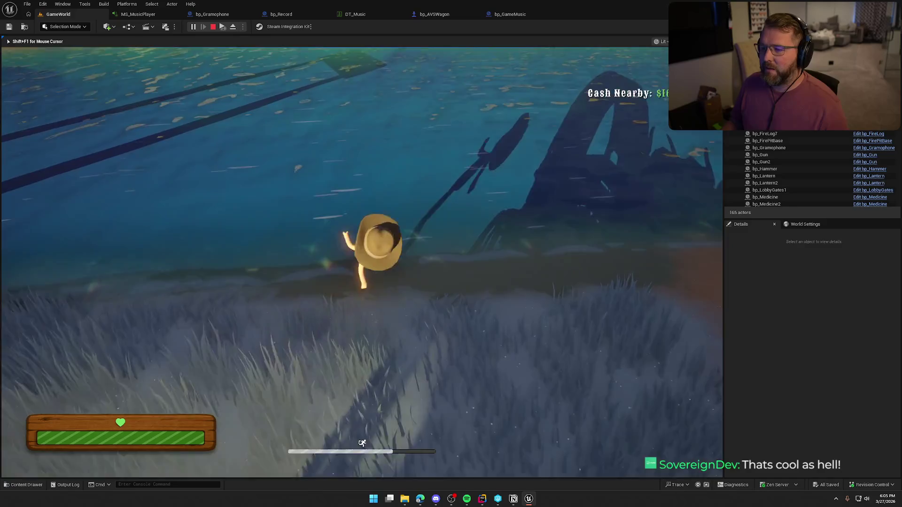
pyautogui.press('w')
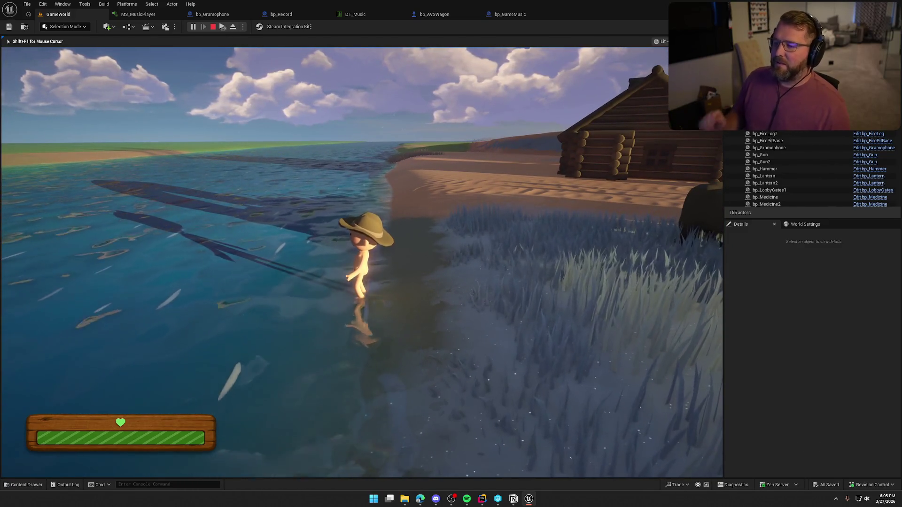
pyautogui.press('w')
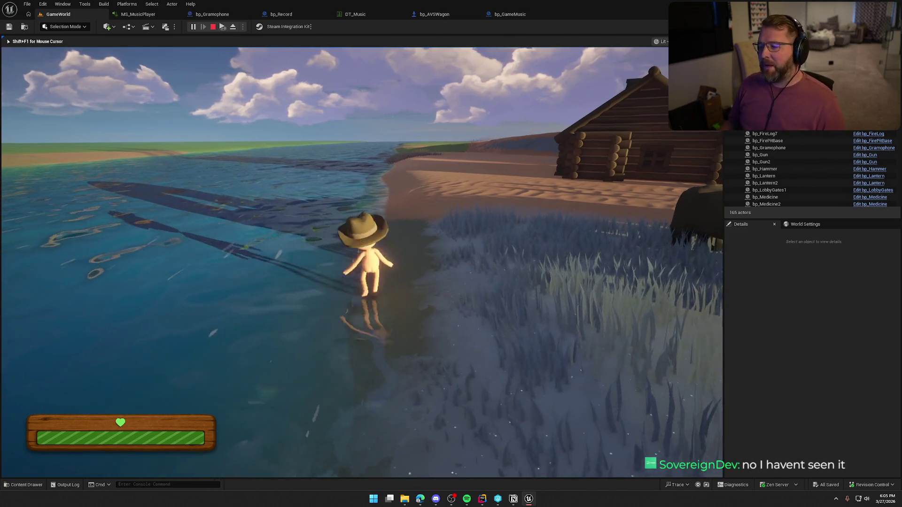
pyautogui.press('w')
pyautogui.press('shift')
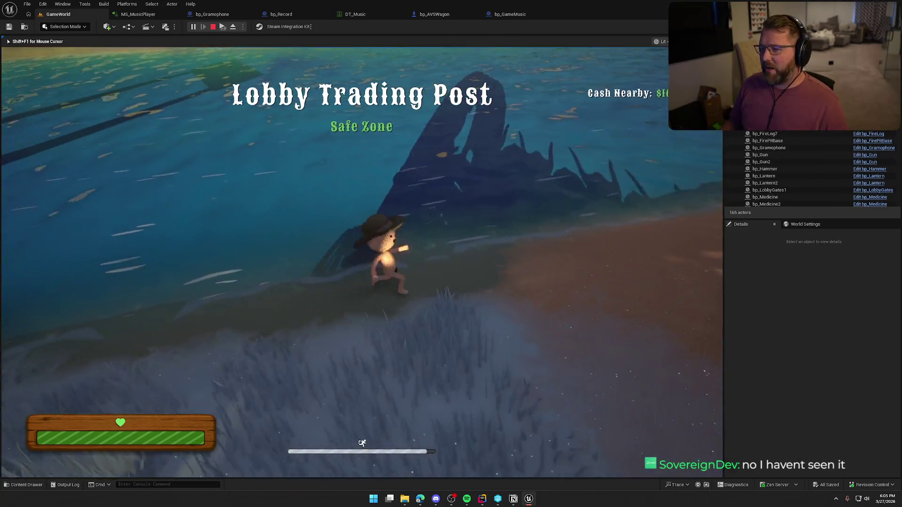
pyautogui.press('w')
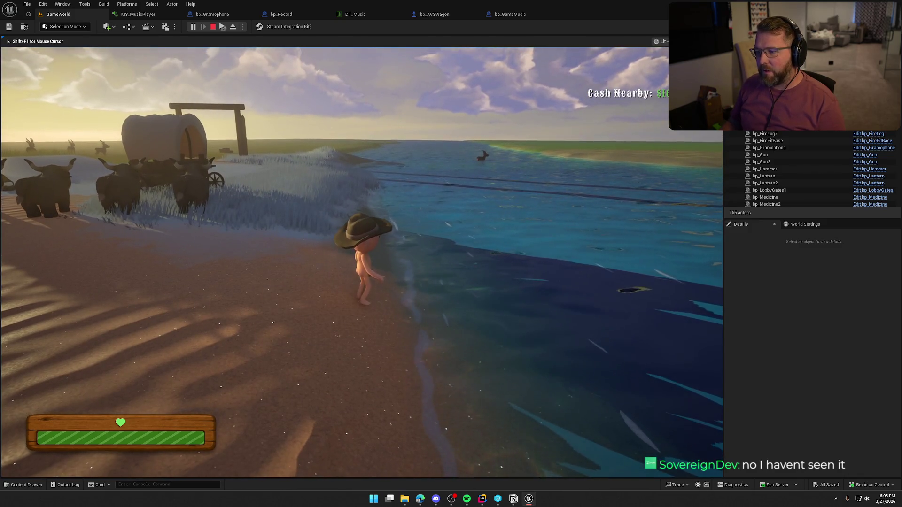
pyautogui.press('Escape')
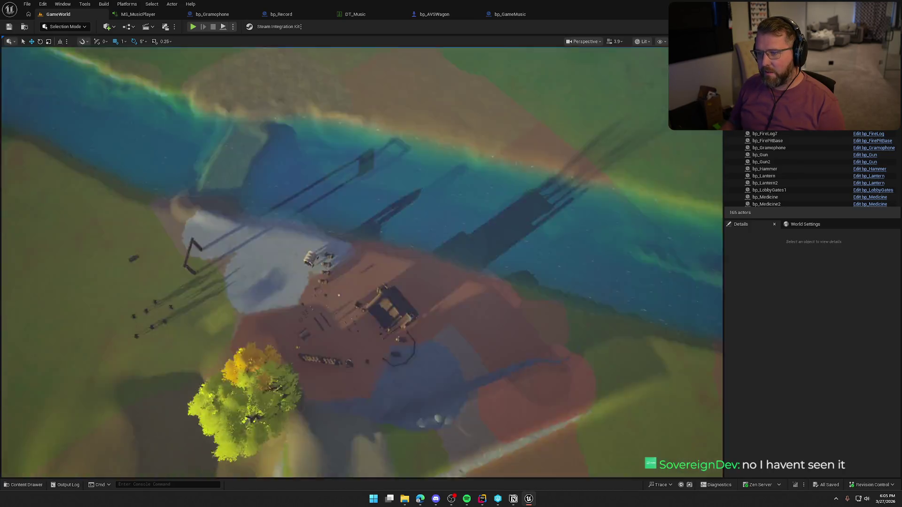
# - Fly the viewport over the winding river from above, then down toward the camp
pyautogui.moveTo(319, 133); pyautogui.dragTo(318, 133)
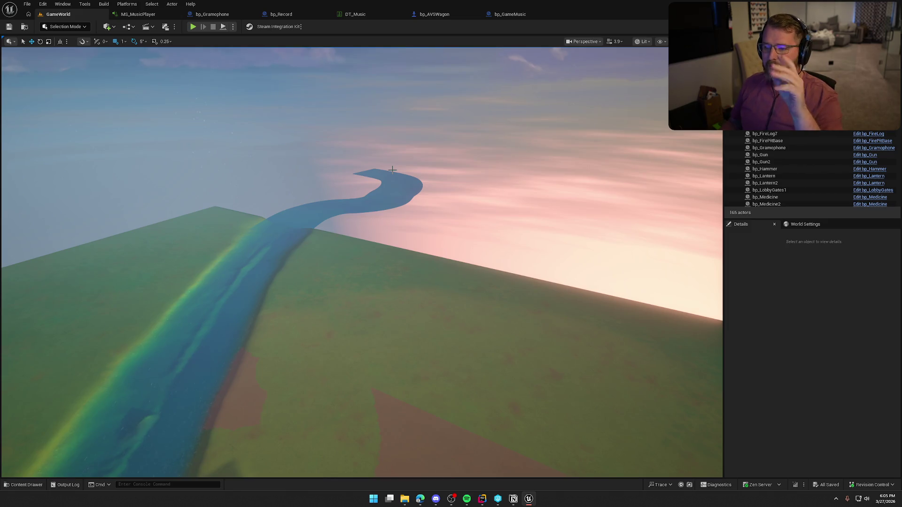
pyautogui.moveTo(399, 218)
pyautogui.mouseDown()
pyautogui.moveTo(419, 245)
pyautogui.moveTo(427, 241)
pyautogui.mouseUp()
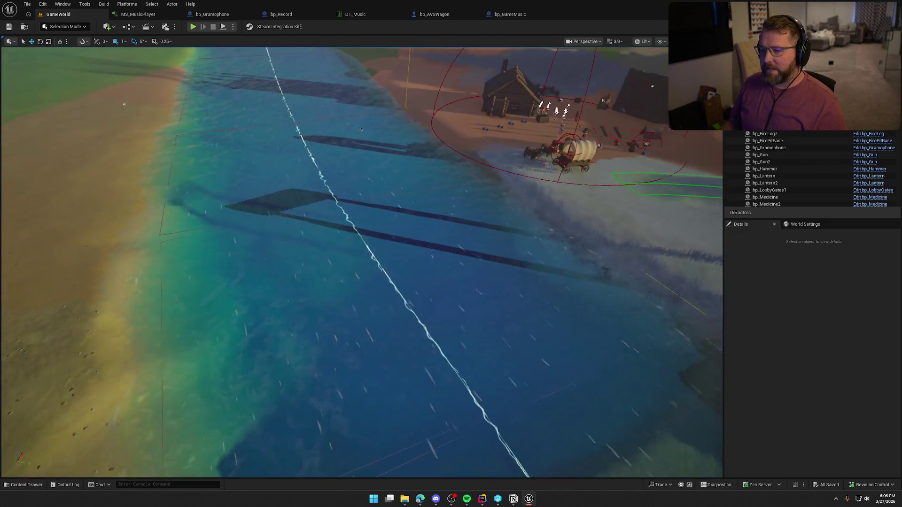
pyautogui.moveTo(358, 227); pyautogui.dragTo(358, 227)
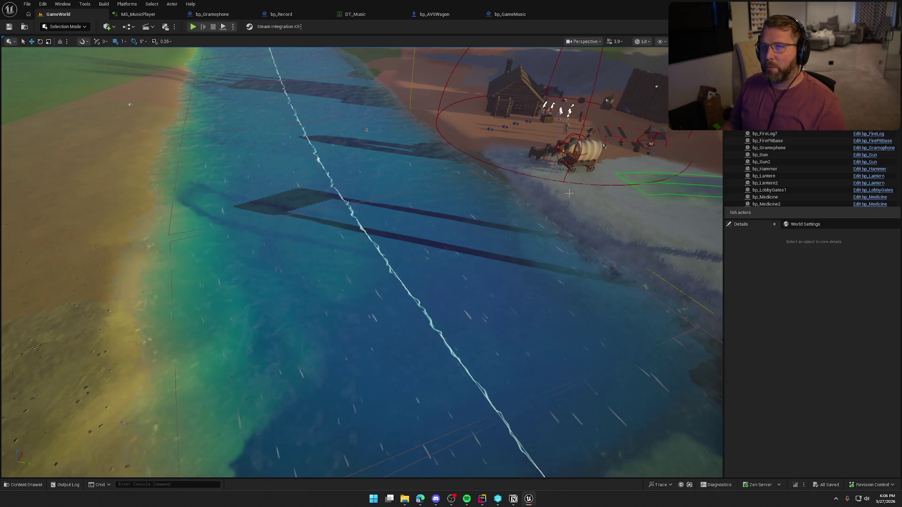
pyautogui.moveTo(420, 280); pyautogui.dragTo(419, 281)
pyautogui.moveTo(449, 310); pyautogui.dragTo(448, 310)
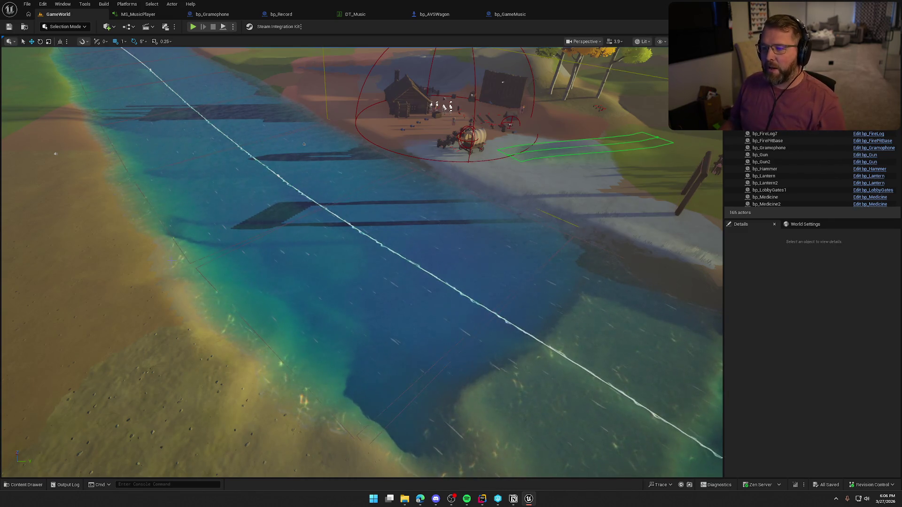
pyautogui.moveTo(304, 144)
pyautogui.mouseDown()
pyautogui.moveTo(349, 166)
pyautogui.moveTo(381, 211)
pyautogui.moveTo(662, 281)
pyautogui.moveTo(200, 259)
pyautogui.mouseUp()
# - Open MS_River from the river speaker's audio component and start auditioning it
pyautogui.click(225, 242)
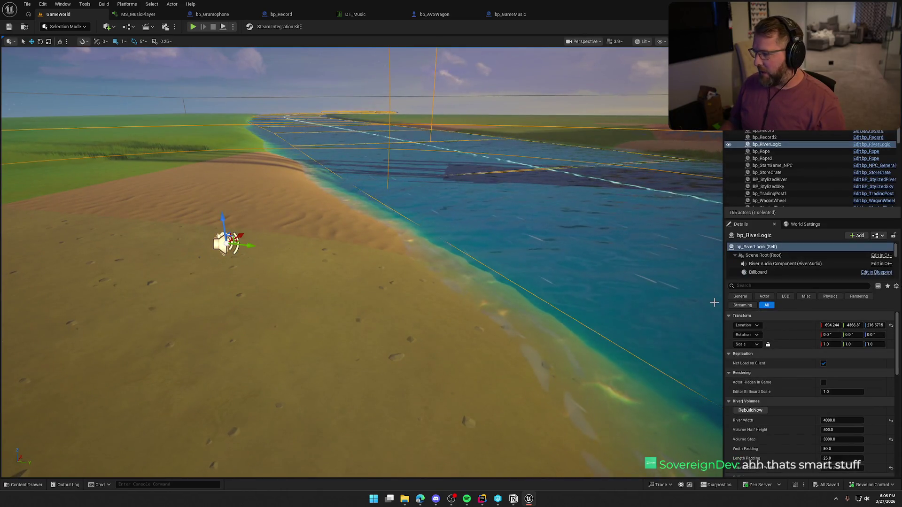
pyautogui.click(782, 264)
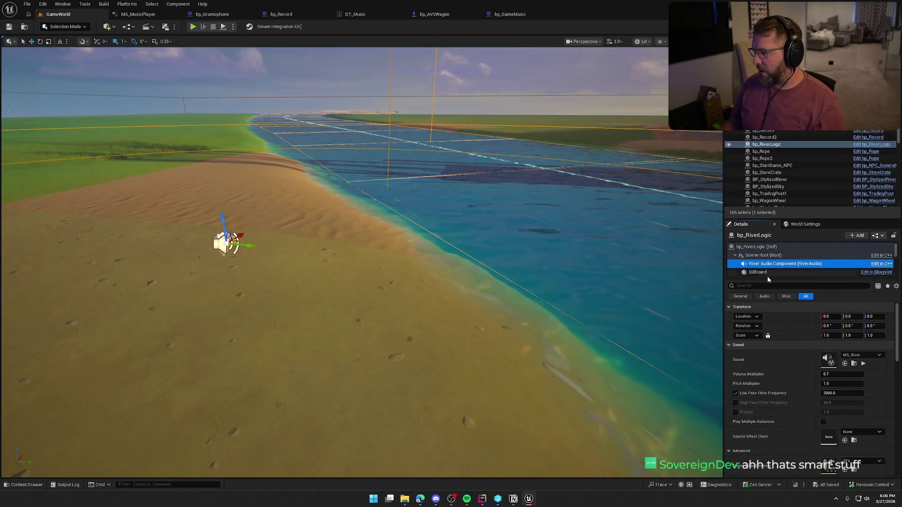
pyautogui.doubleClick(828, 360)
pyautogui.moveTo(610, 296); pyautogui.dragTo(585, 284)
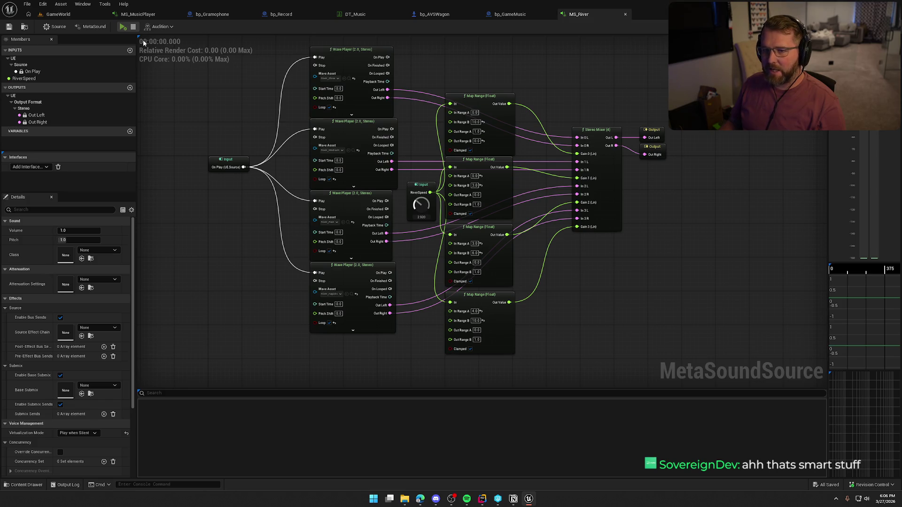
pyautogui.click(122, 28)
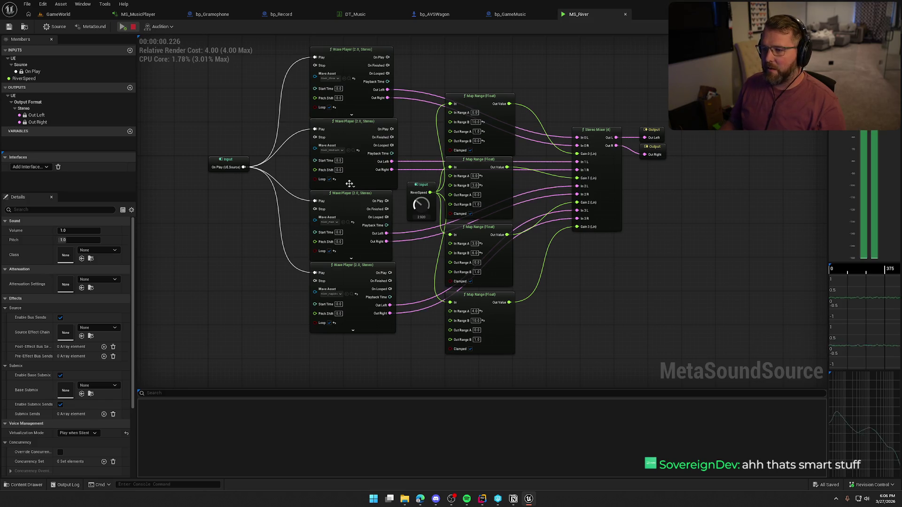
# - Sweep RiverSpeed between 0 and 10 while listening, leaving it at 10
pyautogui.moveTo(424, 230); pyautogui.dragTo(425, 241)
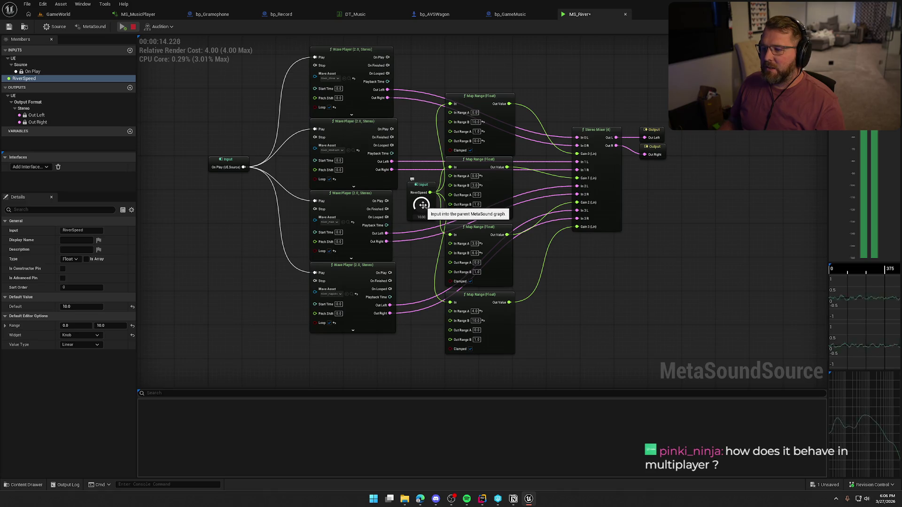
pyautogui.moveTo(421, 205); pyautogui.dragTo(423, 233)
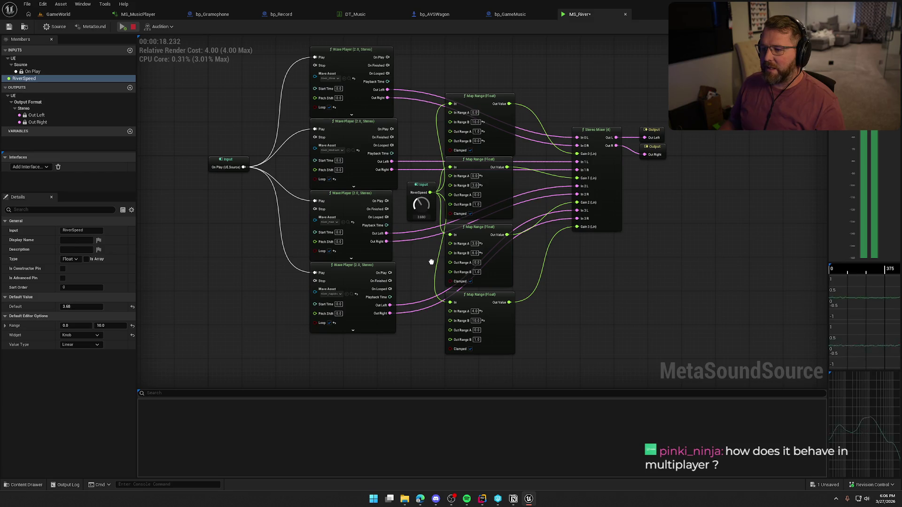
pyautogui.moveTo(431, 261); pyautogui.dragTo(432, 182)
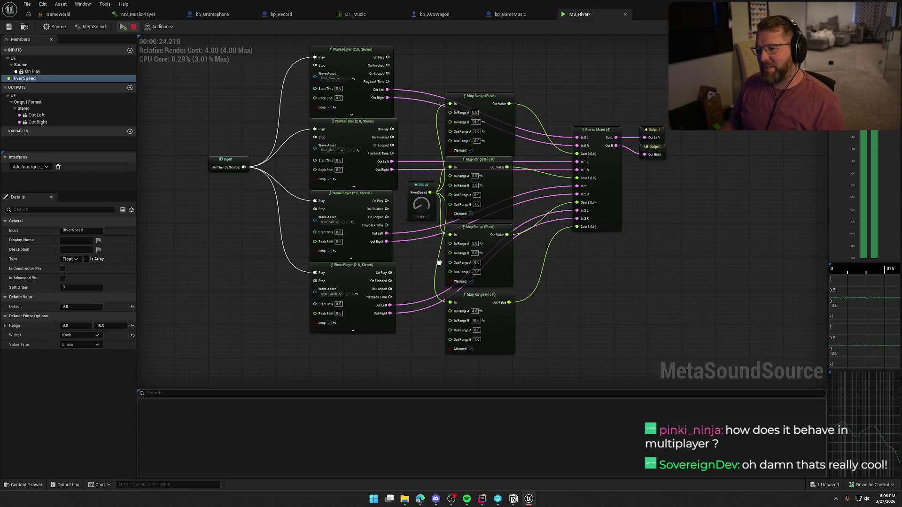
pyautogui.moveTo(438, 263); pyautogui.dragTo(434, 183)
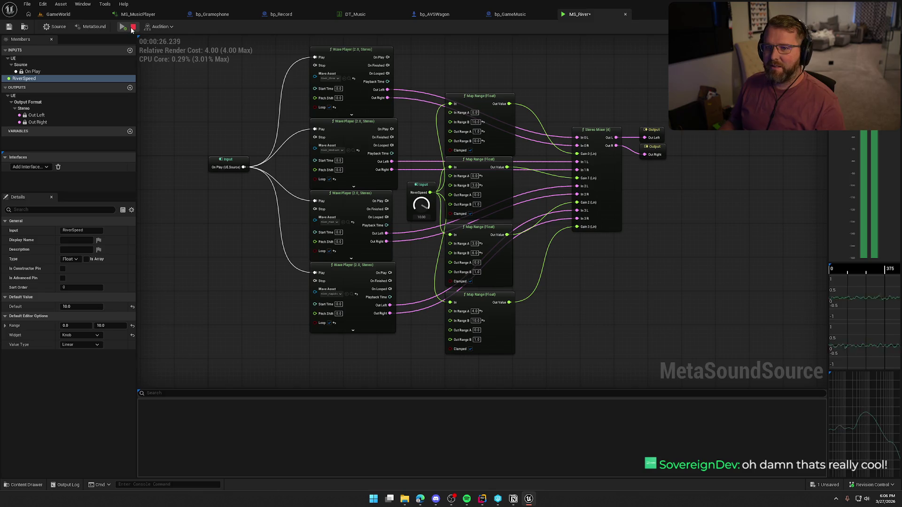
# - Back in GameWorld, fly along the river to the village crossing, framing the island and camp
pyautogui.click(58, 14)
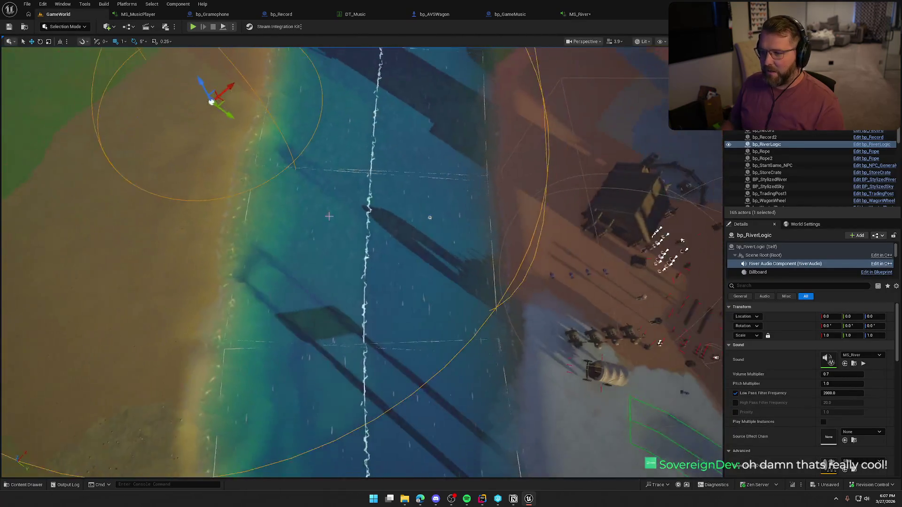
pyautogui.moveTo(329, 216); pyautogui.dragTo(329, 197)
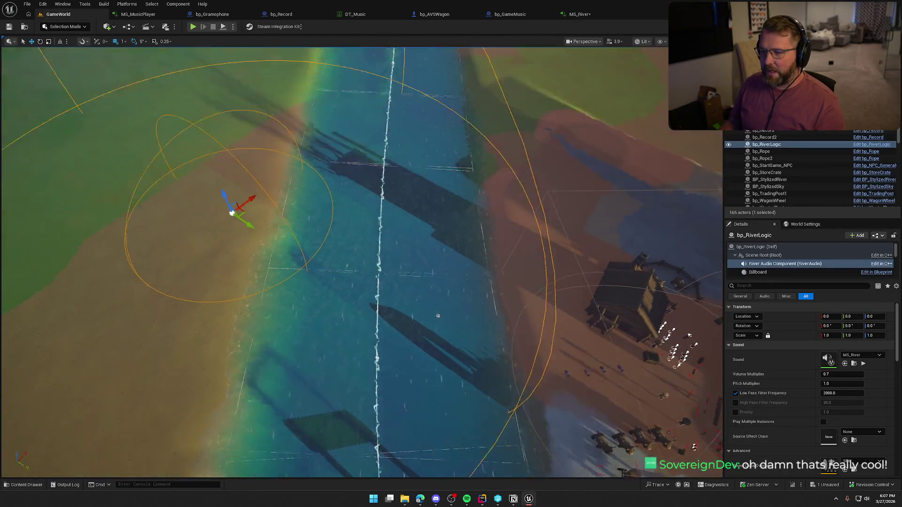
pyautogui.moveTo(412, 258)
pyautogui.mouseDown()
pyautogui.moveTo(412, 249)
pyautogui.moveTo(411, 257)
pyautogui.mouseUp()
pyautogui.press('Escape')
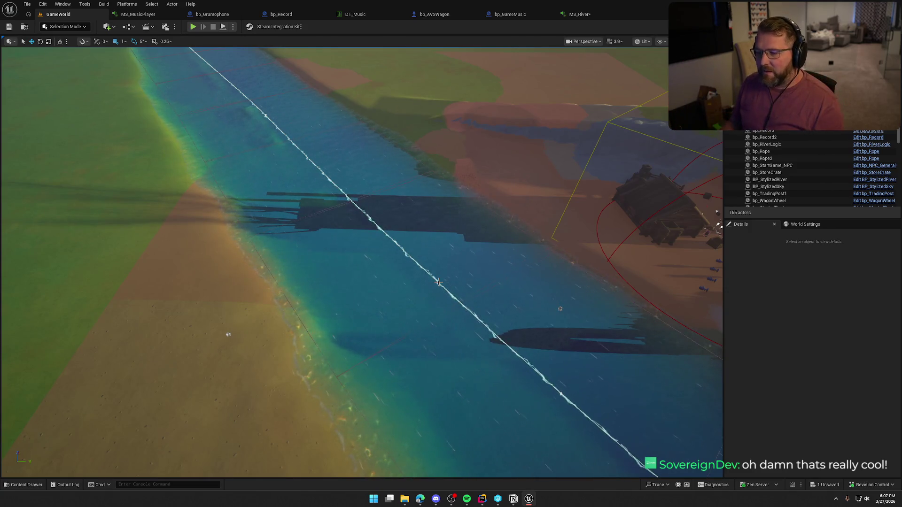
pyautogui.moveTo(361, 282); pyautogui.dragTo(361, 212)
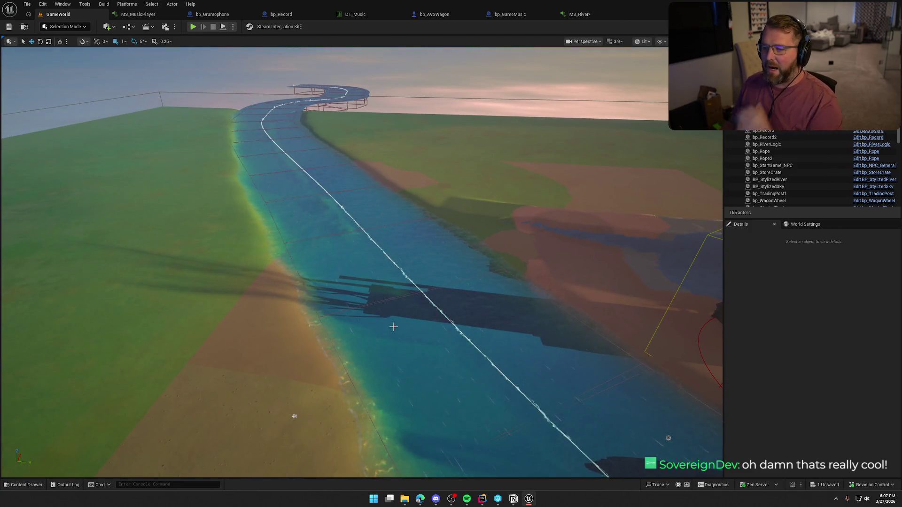
pyautogui.moveTo(308, 456)
pyautogui.mouseDown()
pyautogui.moveTo(66, 369)
pyautogui.moveTo(30, 432)
pyautogui.moveTo(240, 396)
pyautogui.moveTo(308, 474)
pyautogui.moveTo(288, 361)
pyautogui.moveTo(205, 332)
pyautogui.moveTo(390, 335)
pyautogui.mouseUp()
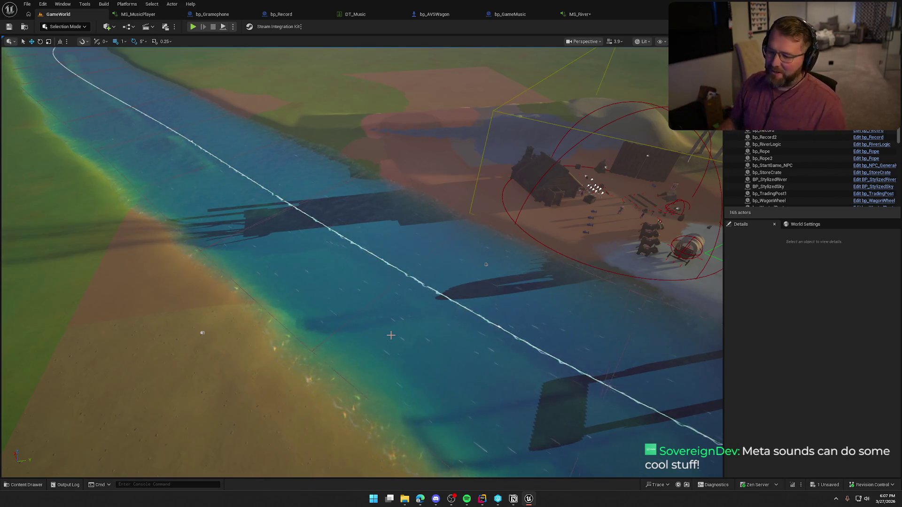
pyautogui.moveTo(391, 335); pyautogui.dragTo(408, 331)
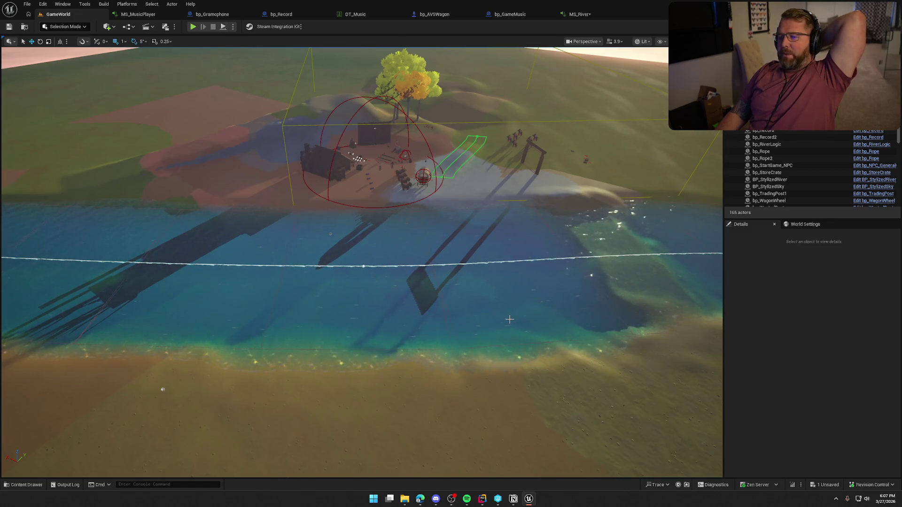
pyautogui.moveTo(516, 308); pyautogui.dragTo(515, 190)
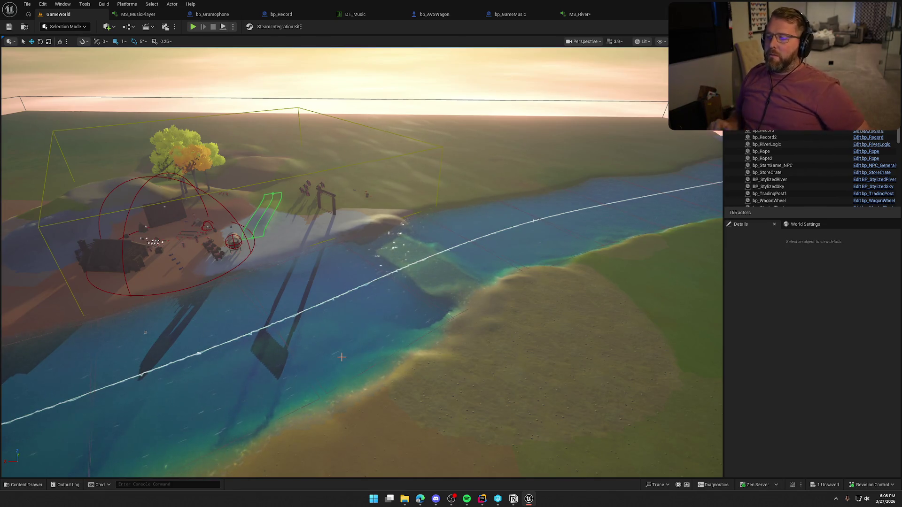
pyautogui.moveTo(375, 334)
pyautogui.mouseDown()
pyautogui.moveTo(367, 313)
pyautogui.moveTo(371, 327)
pyautogui.mouseUp()
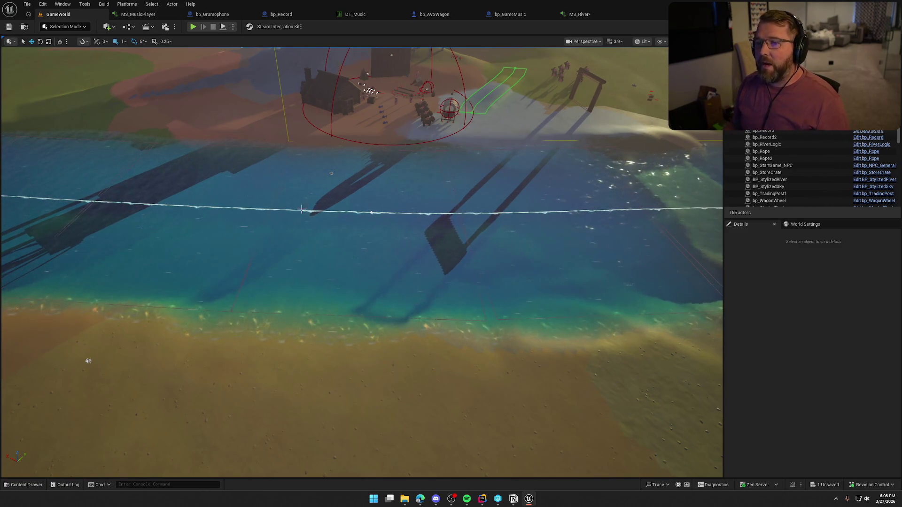
# - Open MS_MusicPlayer, inspect its Audio input, and start auditioning it
pyautogui.click(137, 14)
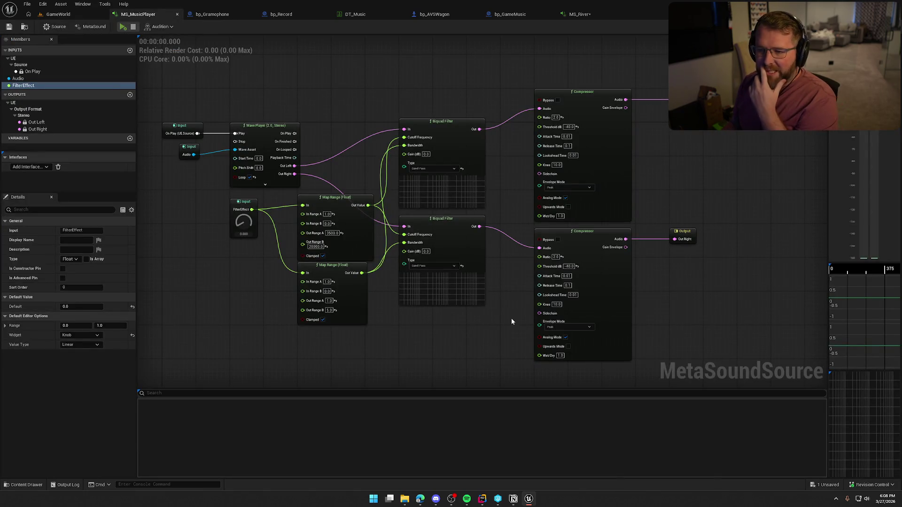
pyautogui.moveTo(447, 335); pyautogui.dragTo(455, 316)
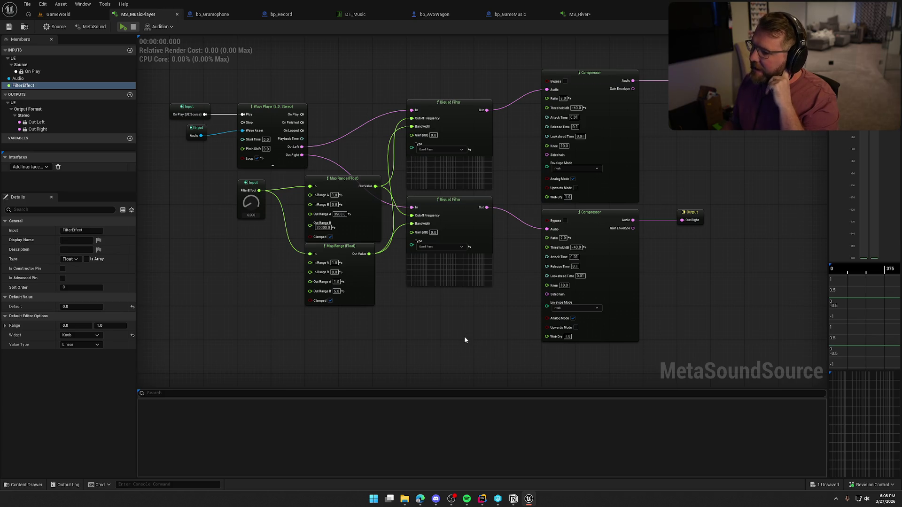
pyautogui.click(23, 78)
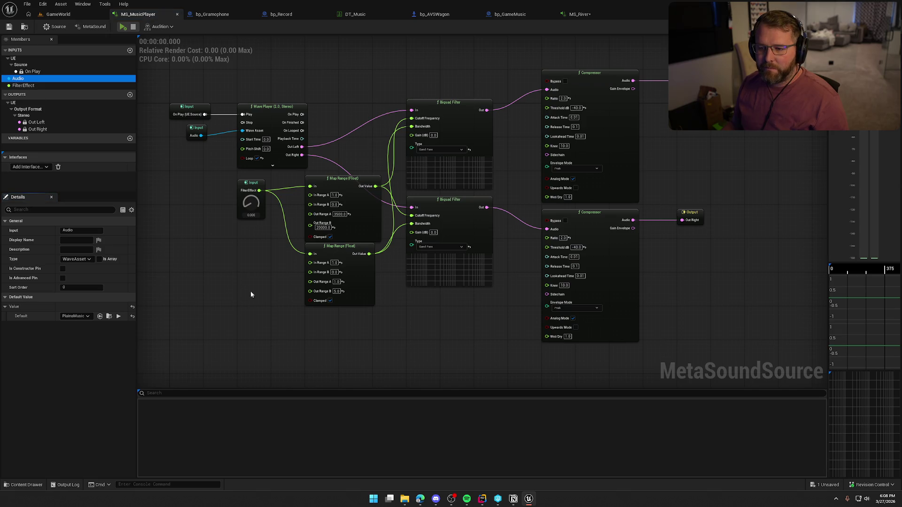
pyautogui.click(238, 271)
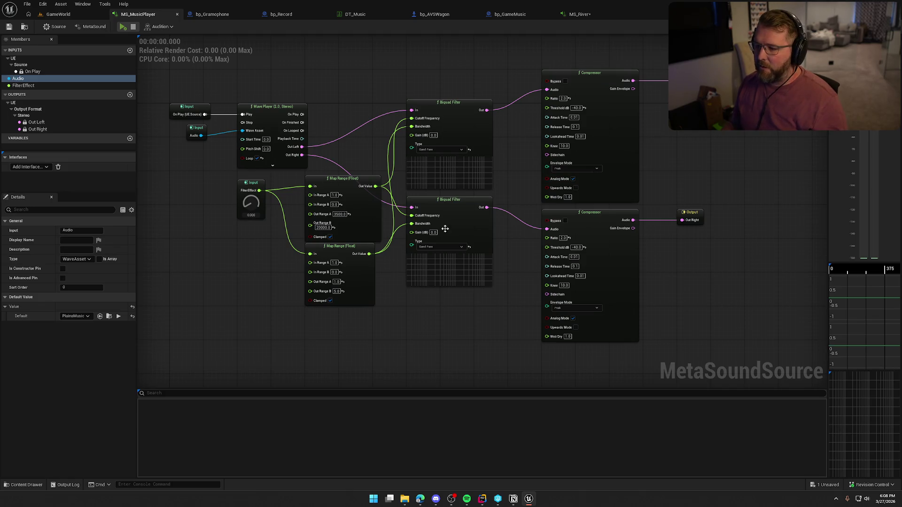
pyautogui.click(123, 26)
pyautogui.moveTo(267, 235); pyautogui.dragTo(284, 250)
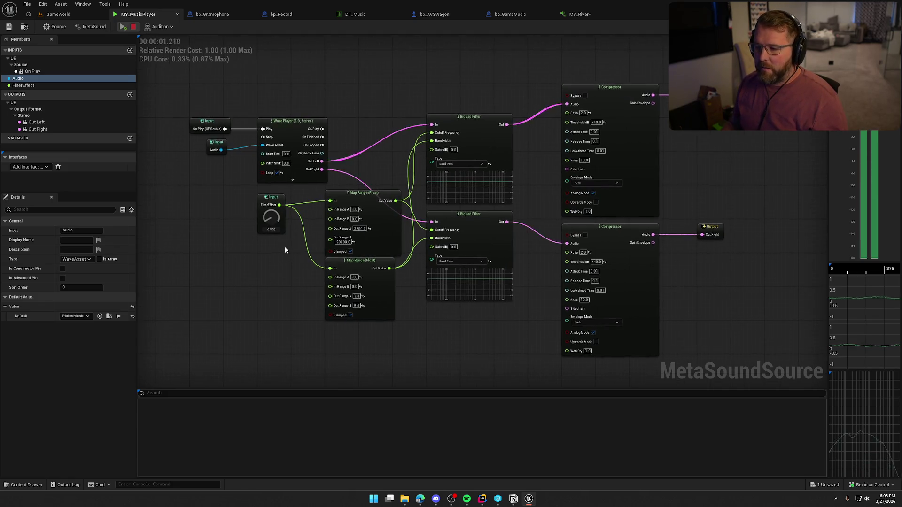
pyautogui.scroll(2, 284, 249)
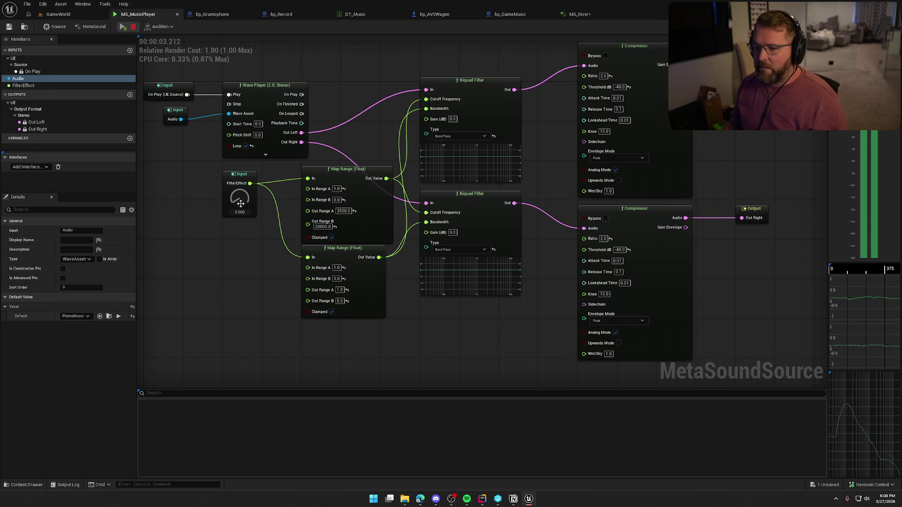
# - Sweep the FilterEffect knob between 0 and 1 while the music plays
pyautogui.moveTo(241, 203); pyautogui.dragTo(239, 147)
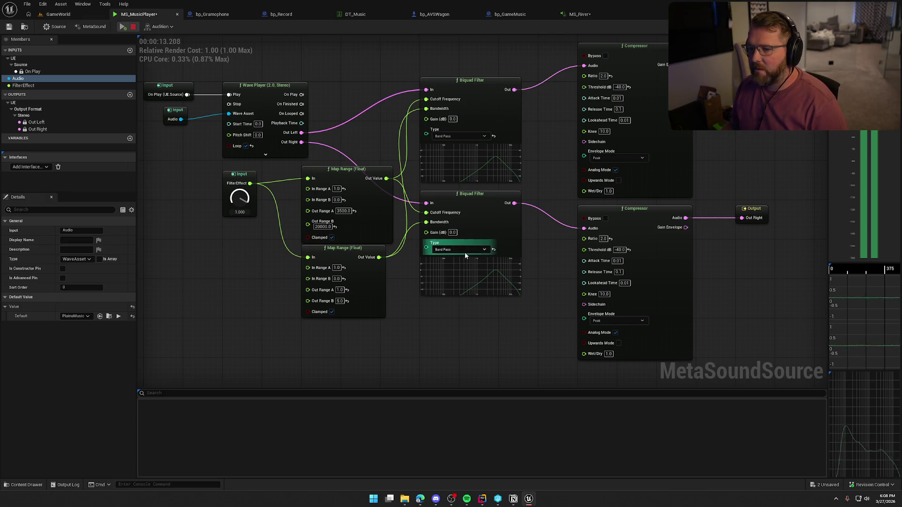
pyautogui.moveTo(240, 198)
pyautogui.mouseDown()
pyautogui.moveTo(243, 283)
pyautogui.moveTo(245, 229)
pyautogui.mouseUp()
pyautogui.moveTo(240, 185); pyautogui.dragTo(240, 255)
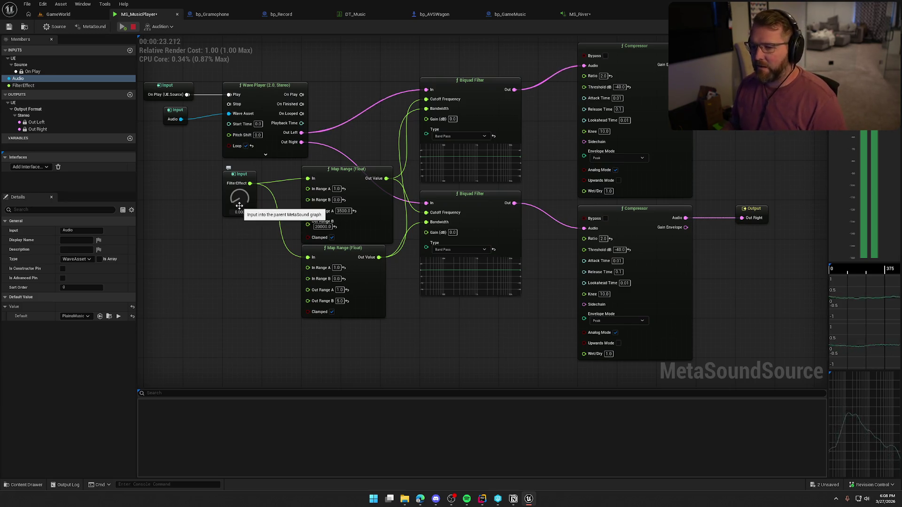
pyautogui.moveTo(240, 210); pyautogui.dragTo(238, 108)
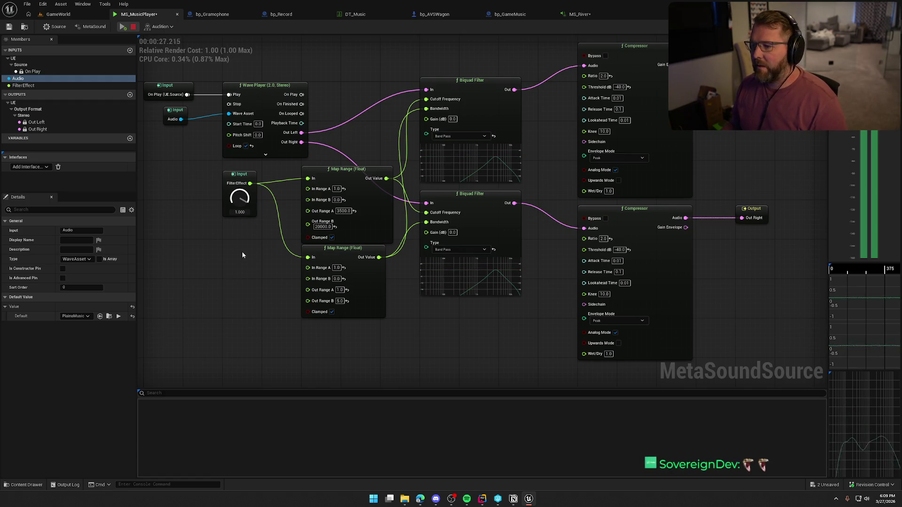
pyautogui.moveTo(239, 207); pyautogui.dragTo(231, 353)
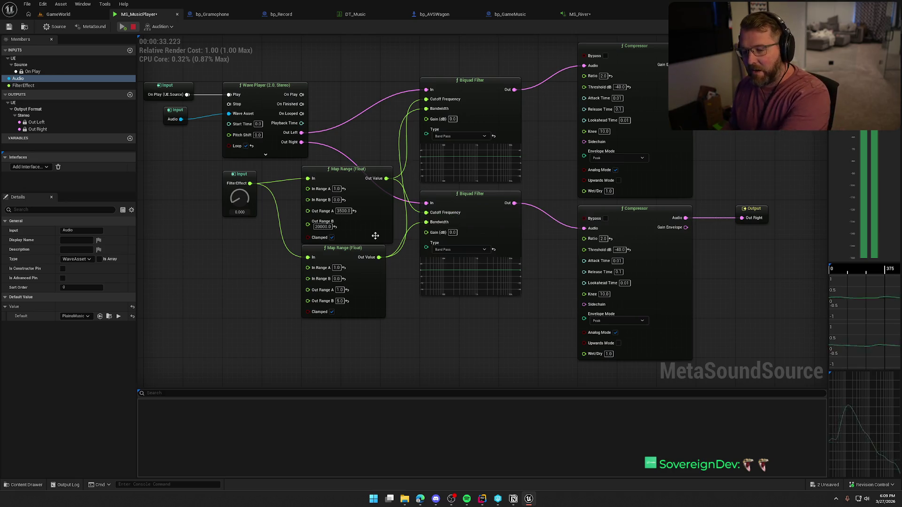
pyautogui.click(204, 190)
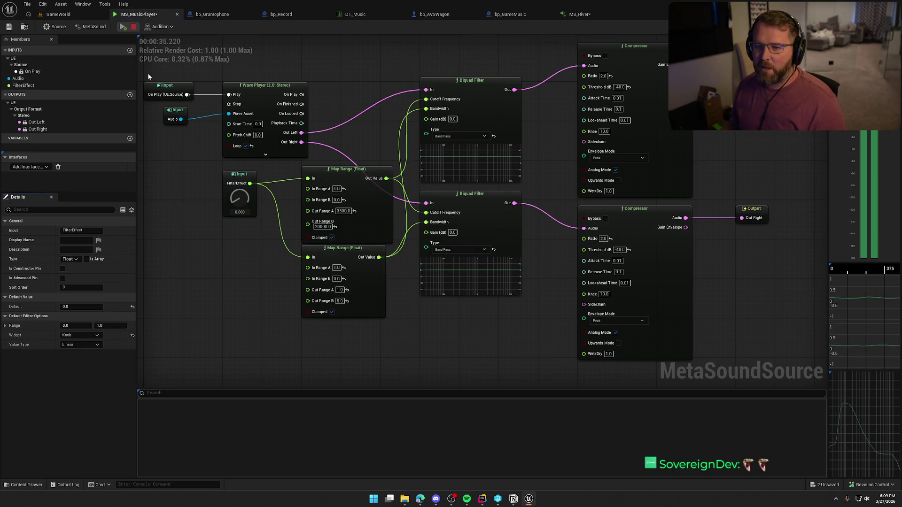
pyautogui.moveTo(240, 200); pyautogui.dragTo(238, 97)
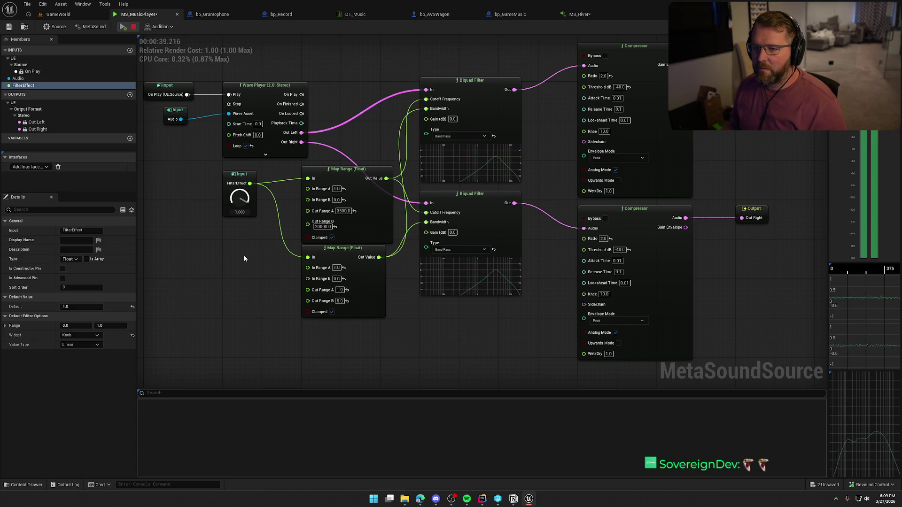
# - Stop playback and save all assets, making MS_River writable
pyautogui.click(133, 27)
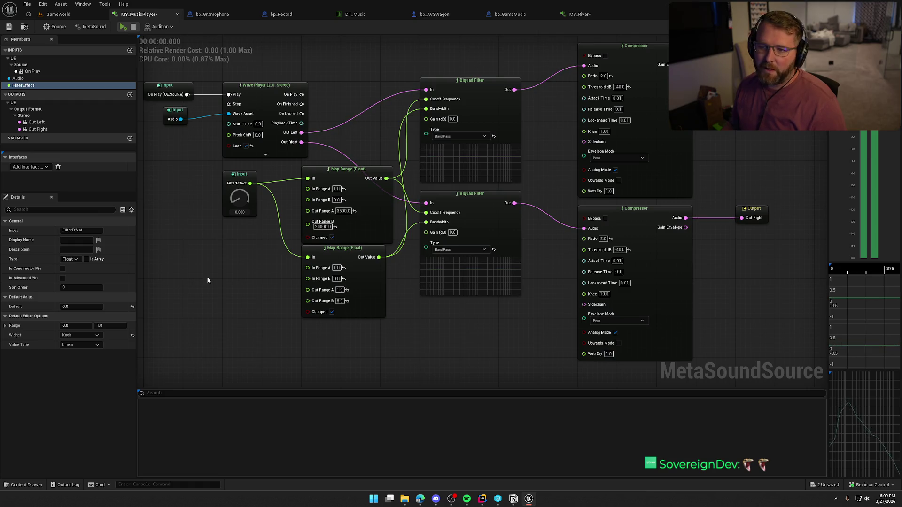
pyautogui.hotkey('ctrl', 'shift', 's')
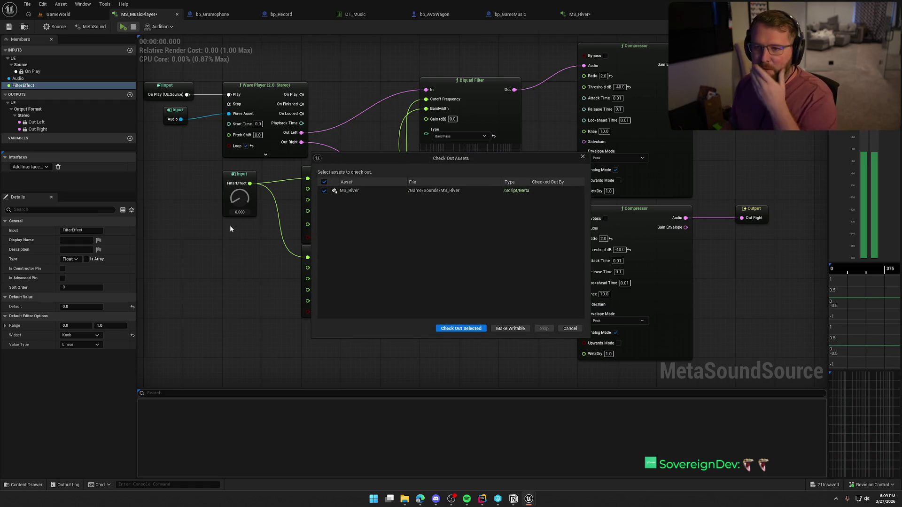
pyautogui.click(461, 328)
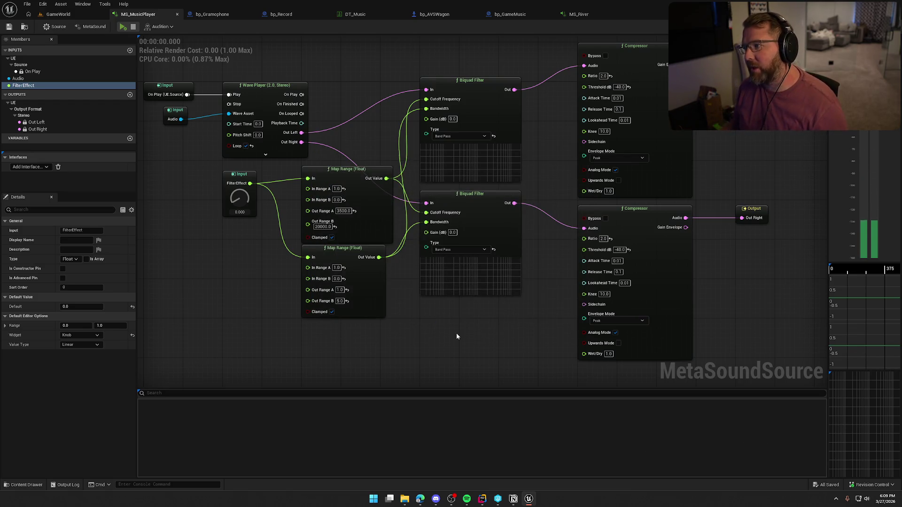
# - Glance at the MS_River graph, then return to GameWorld and look down on the river
pyautogui.click(576, 13)
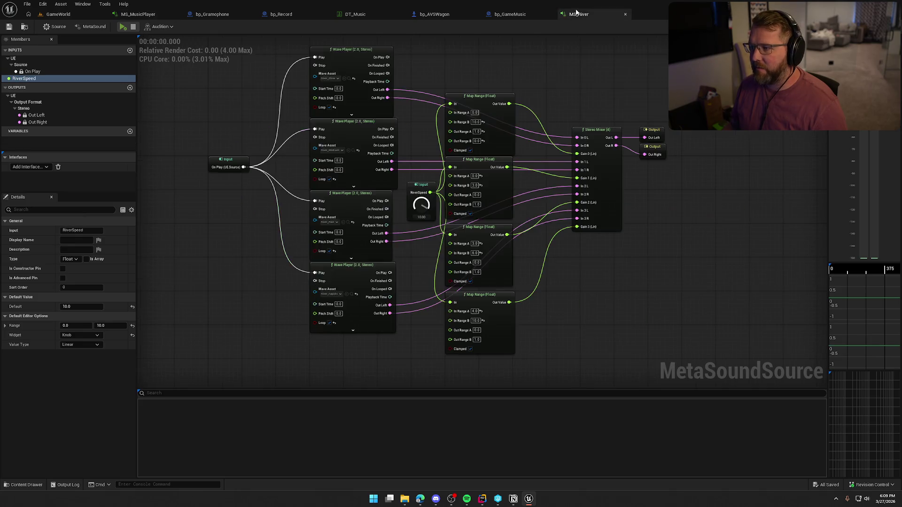
pyautogui.moveTo(708, 278); pyautogui.dragTo(686, 276)
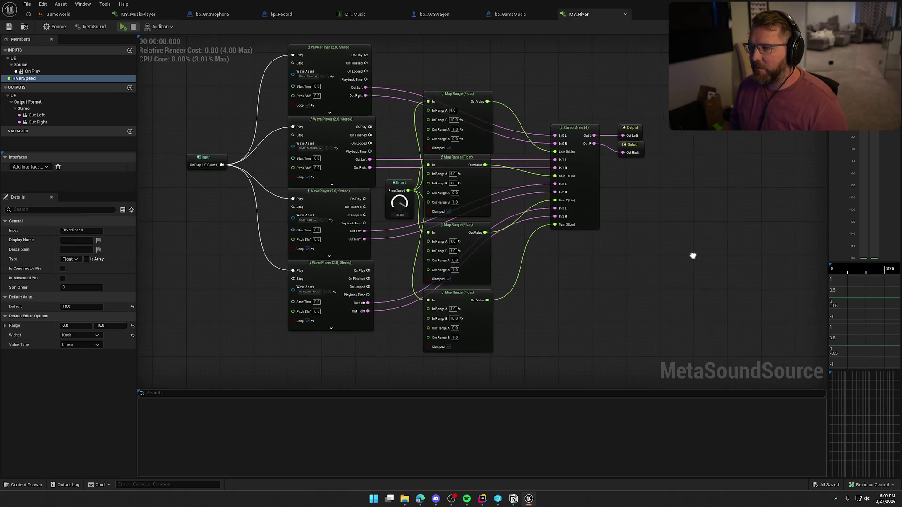
pyautogui.click(58, 14)
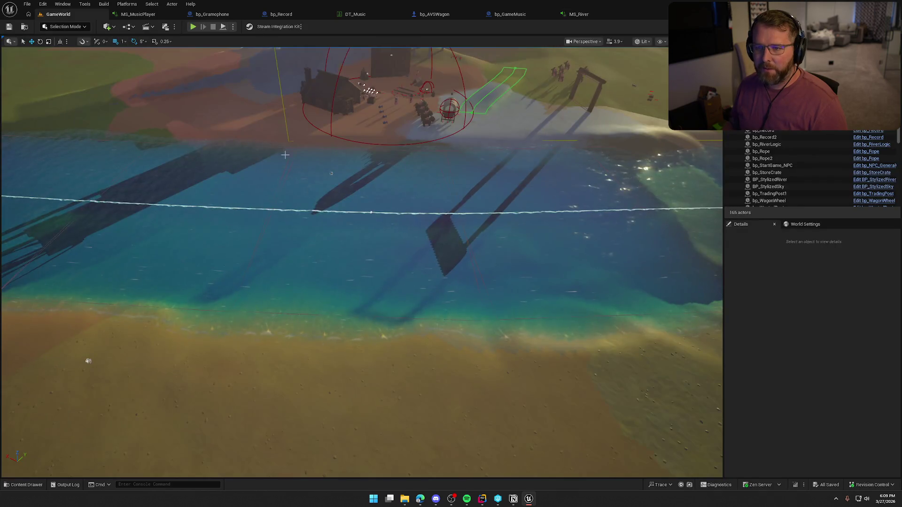
pyautogui.moveTo(361, 263)
pyautogui.mouseDown()
pyautogui.moveTo(305, 263)
pyautogui.moveTo(354, 198)
pyautogui.moveTo(383, 257)
pyautogui.mouseUp()
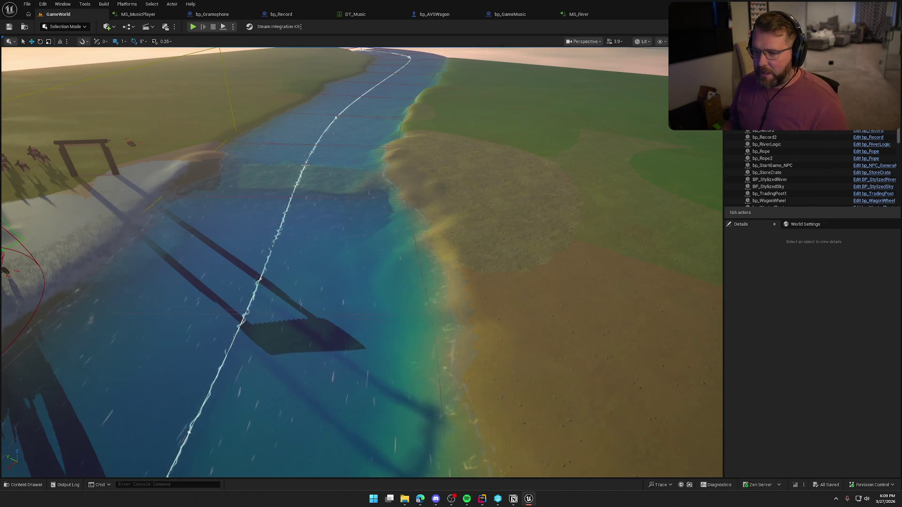
pyautogui.moveTo(306, 168); pyautogui.dragTo(387, 216)
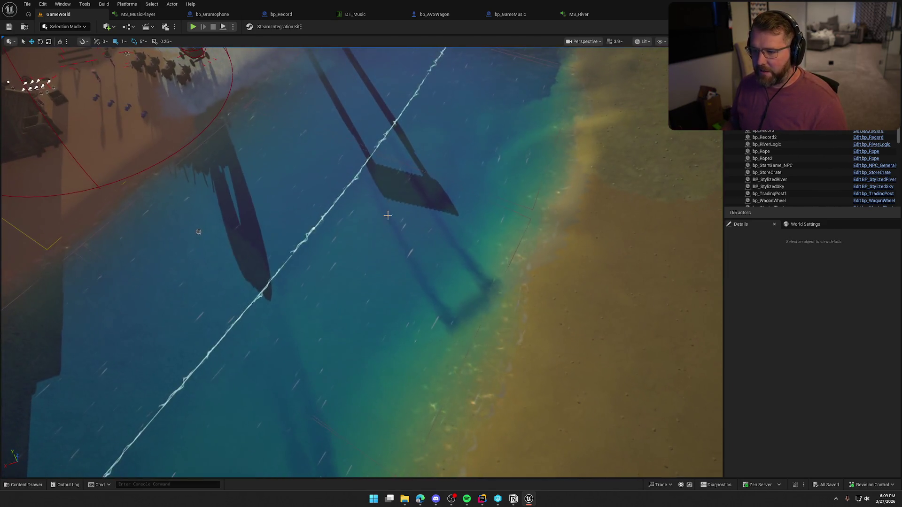
# - Select BP_StylizedRiver and fly down to the sandy shore at ground level
pyautogui.click(362, 224)
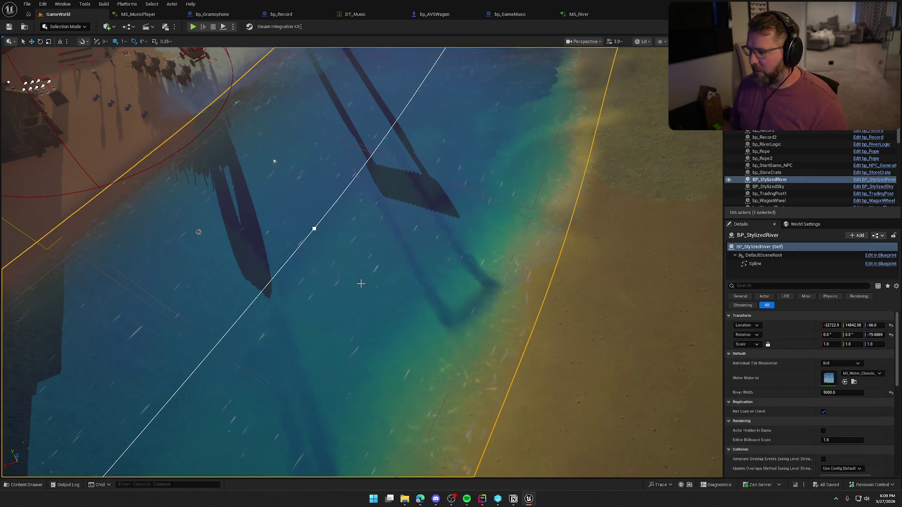
pyautogui.moveTo(361, 283); pyautogui.dragTo(353, 225)
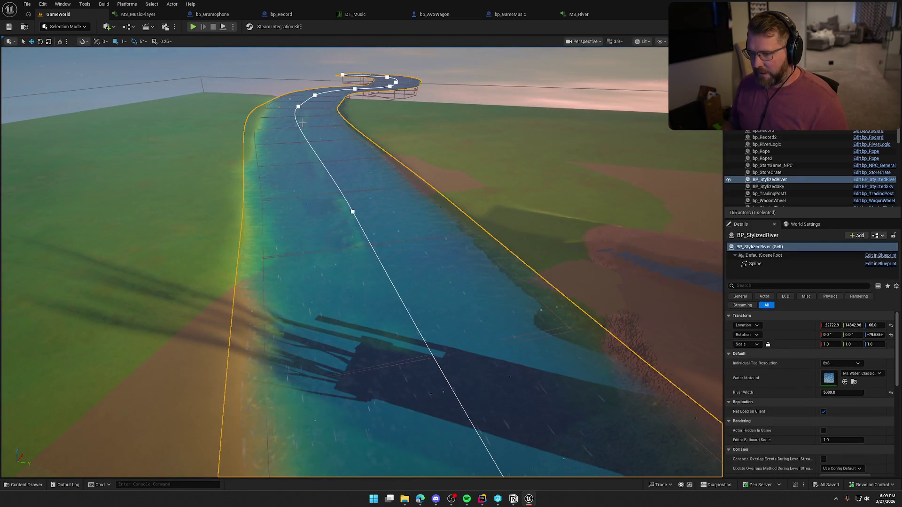
pyautogui.moveTo(402, 305); pyautogui.dragTo(379, 272)
pyautogui.click(378, 226)
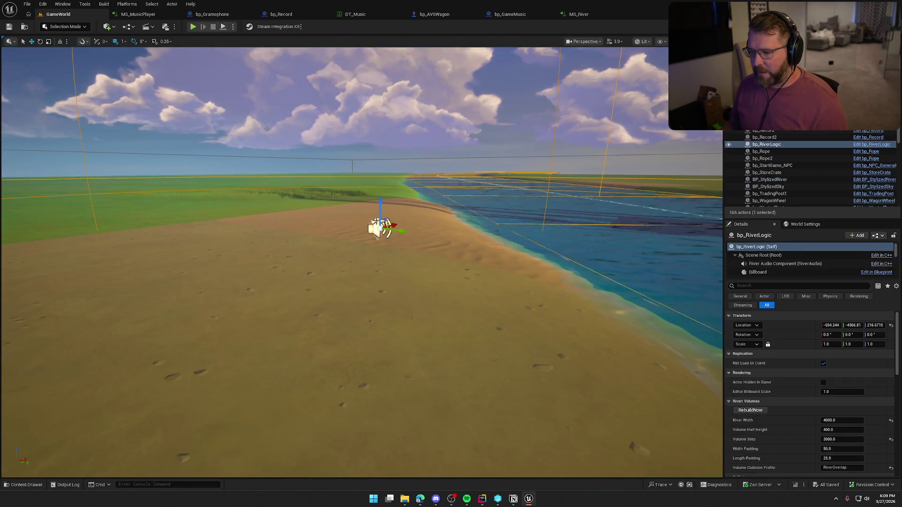
pyautogui.moveTo(397, 237)
pyautogui.mouseDown()
pyautogui.moveTo(444, 237)
pyautogui.moveTo(401, 230)
pyautogui.moveTo(425, 228)
pyautogui.moveTo(385, 237)
pyautogui.moveTo(353, 162)
pyautogui.mouseUp()
pyautogui.scroll(5, 606, 214)
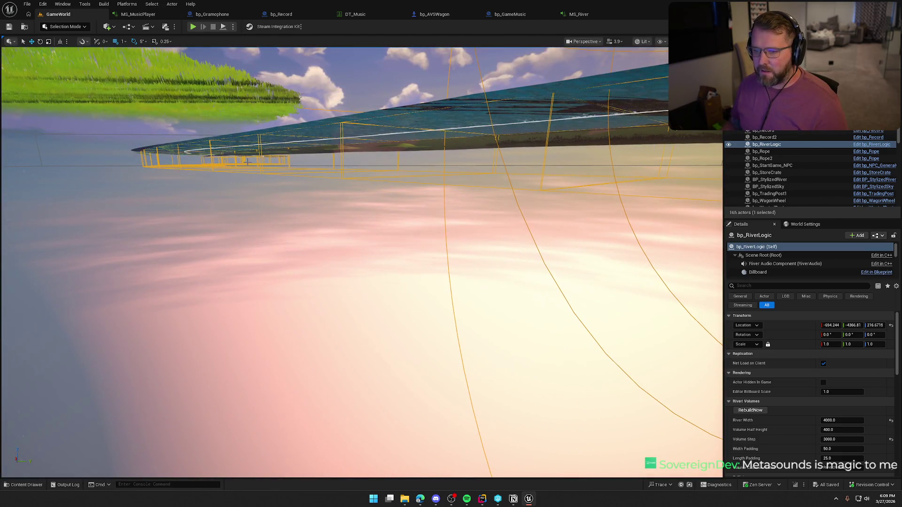
pyautogui.moveTo(247, 162)
pyautogui.mouseDown()
pyautogui.moveTo(148, 257)
pyautogui.moveTo(206, 249)
pyautogui.moveTo(207, 217)
pyautogui.mouseUp()
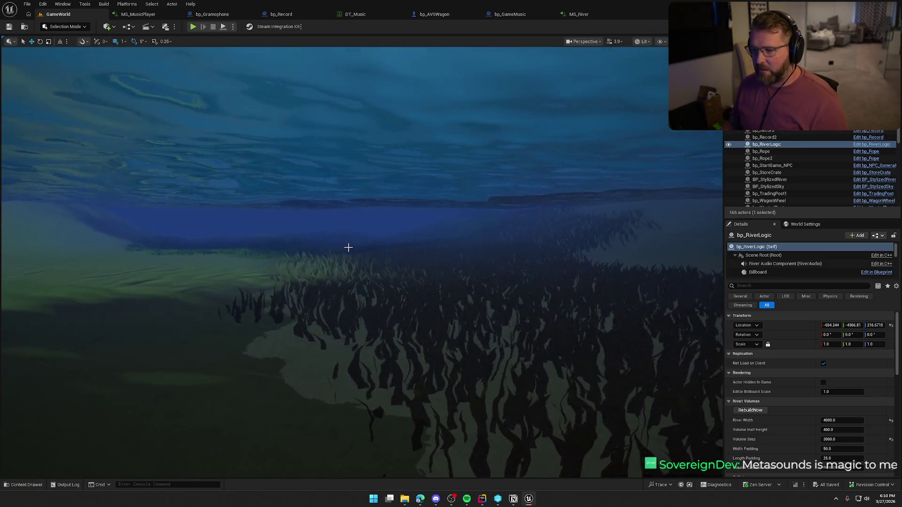
pyautogui.moveTo(348, 247)
pyautogui.mouseDown()
pyautogui.moveTo(352, 272)
pyautogui.moveTo(359, 273)
pyautogui.mouseUp()
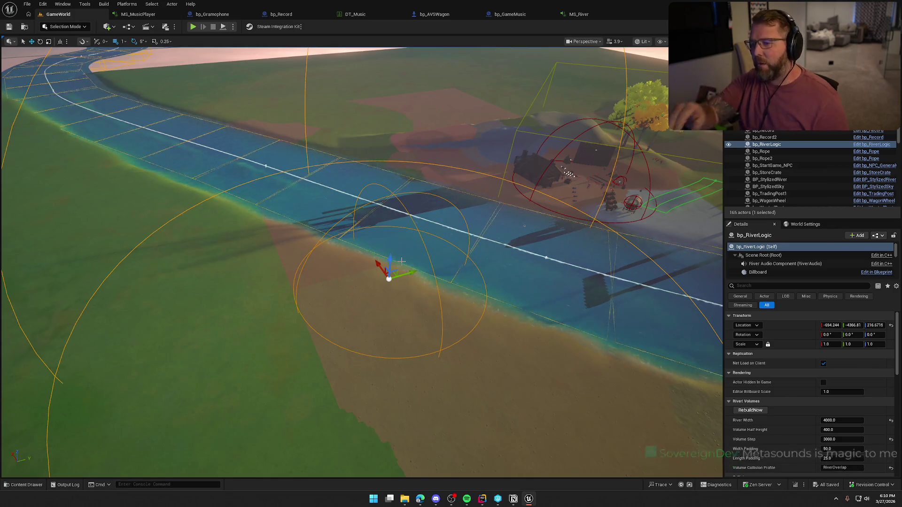
pyautogui.moveTo(453, 200)
pyautogui.mouseDown()
pyautogui.moveTo(475, 208)
pyautogui.moveTo(426, 96)
pyautogui.mouseUp()
pyautogui.moveTo(379, 164); pyautogui.dragTo(300, 213)
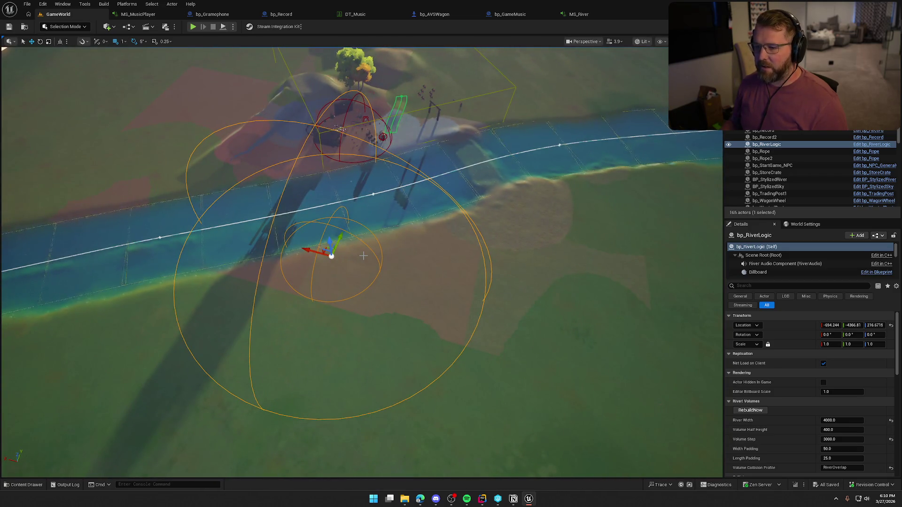
pyautogui.moveTo(353, 269); pyautogui.dragTo(395, 279)
pyautogui.click(394, 279)
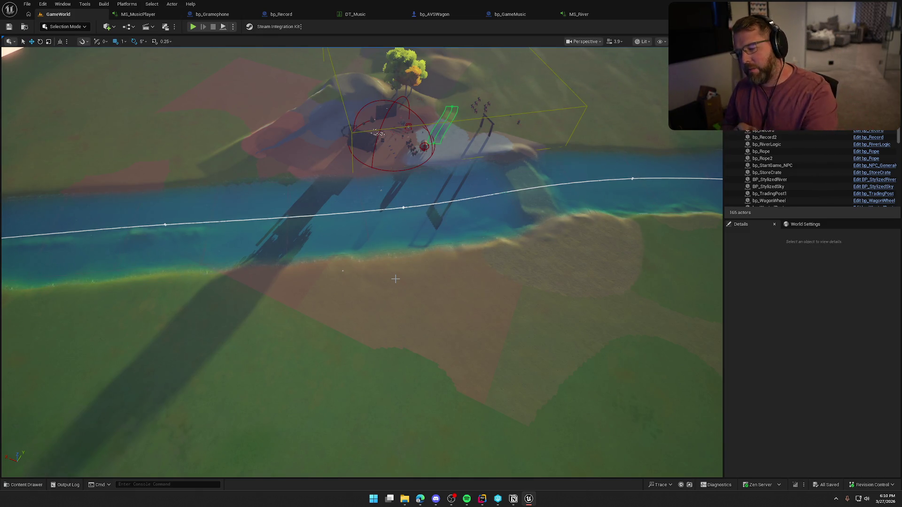
pyautogui.scroll(10, 395, 279)
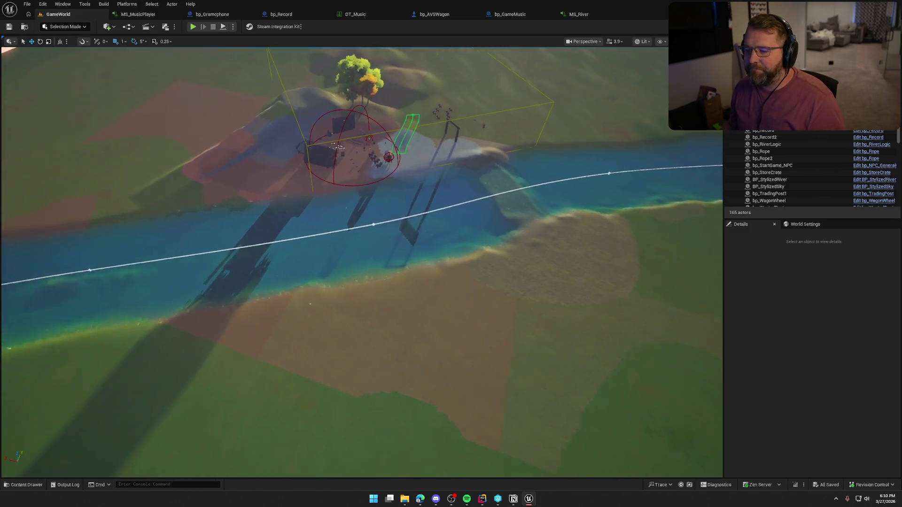